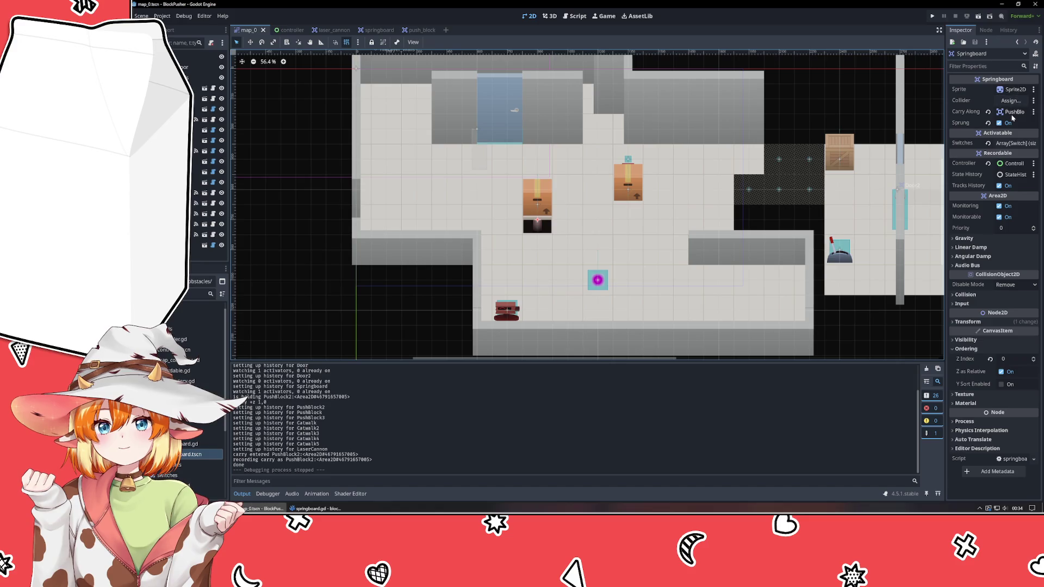
Step: Clear springboard Carry Along and Sprung, move PushBlock2 to (1050, 750) with Z Index 0, then run
left_click(988, 112)
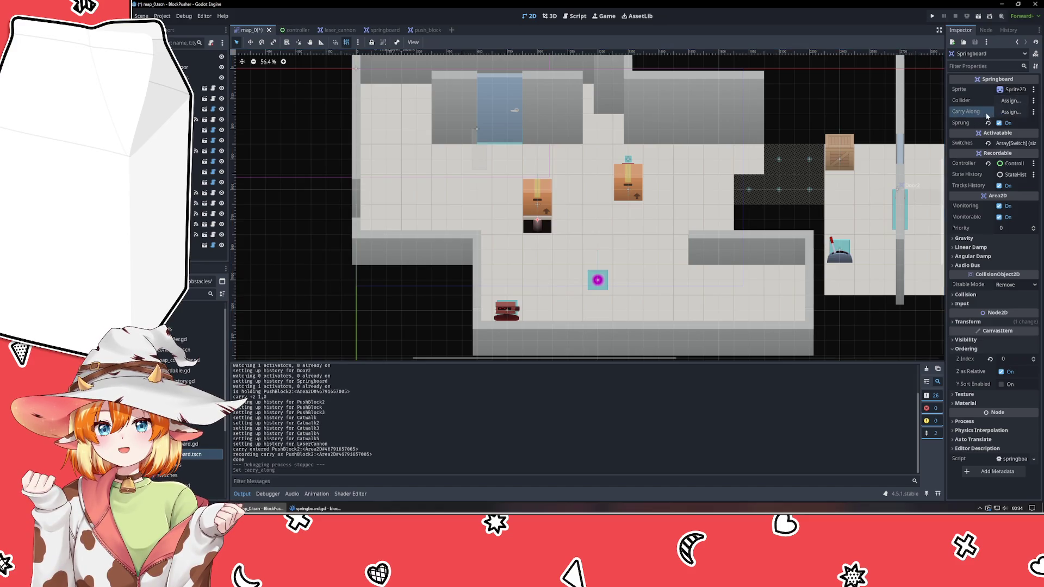
left_click(999, 123)
left_click_drag(539, 200, 569, 216)
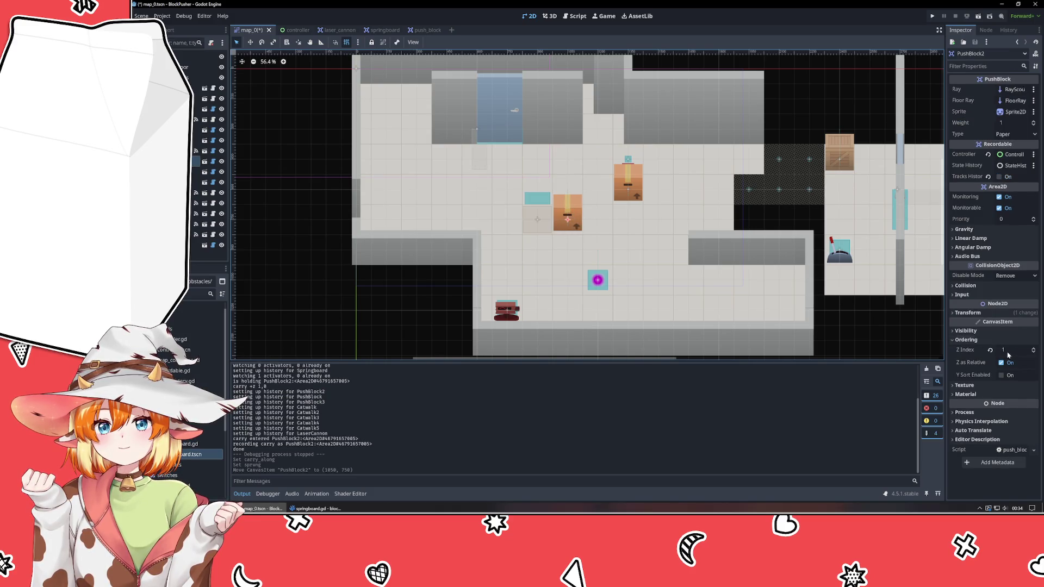
left_click(990, 349)
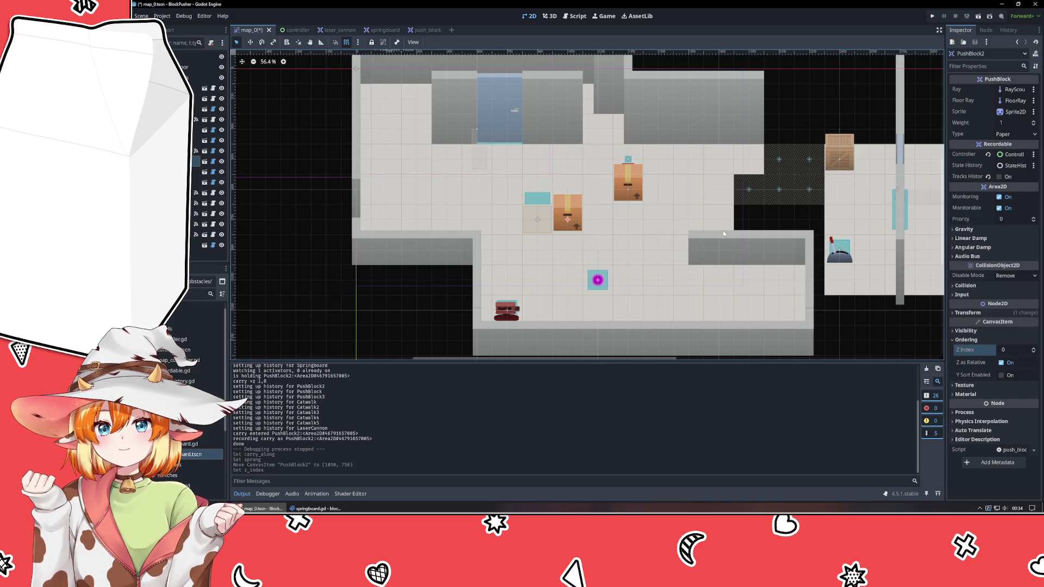
left_click(931, 16)
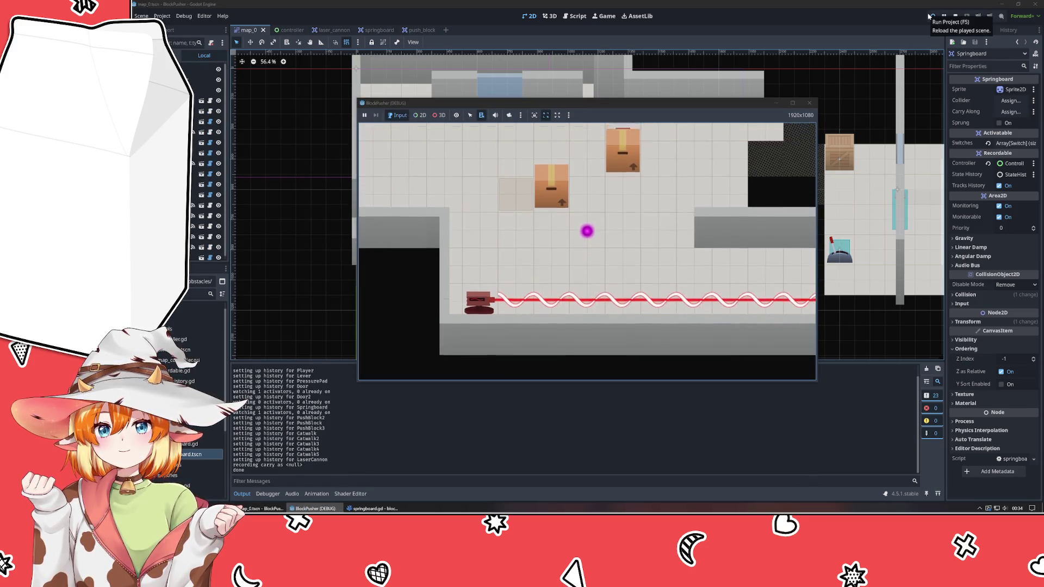
Step: Move the orb right, rewind time three times, then move the orb up
key("Right")
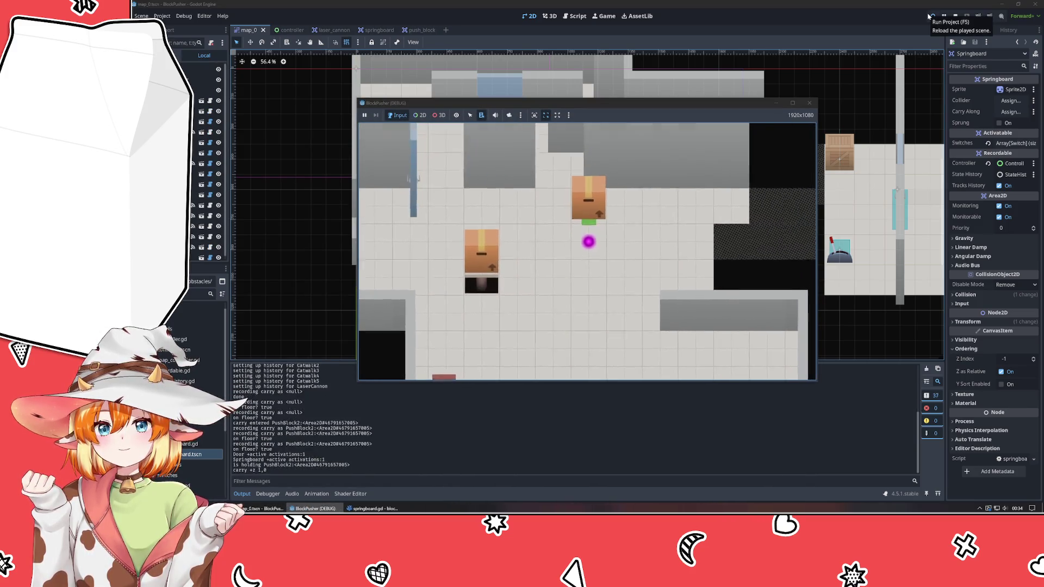
key("z")
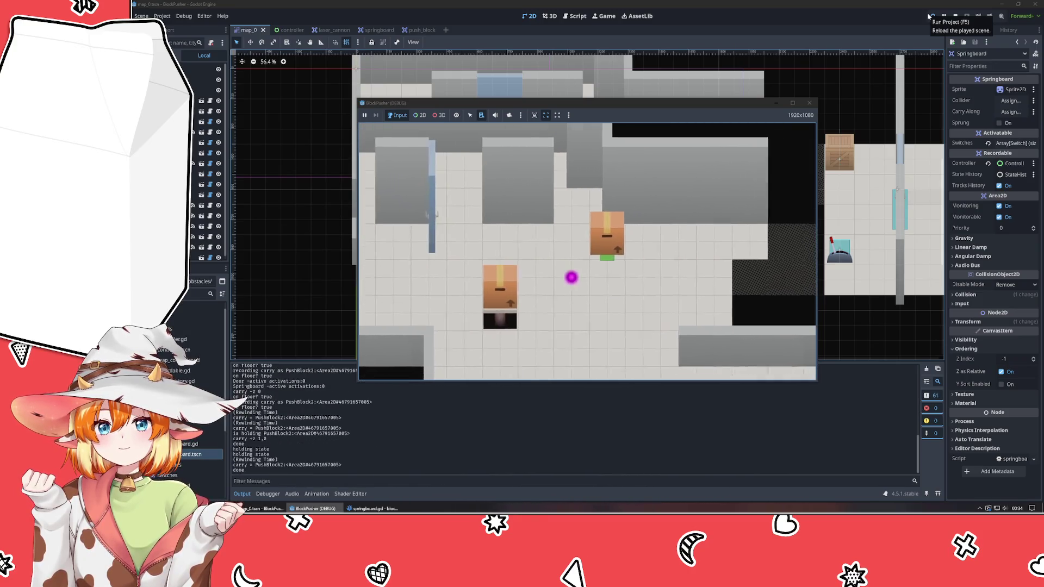
key("z")
key("z")
key("z")
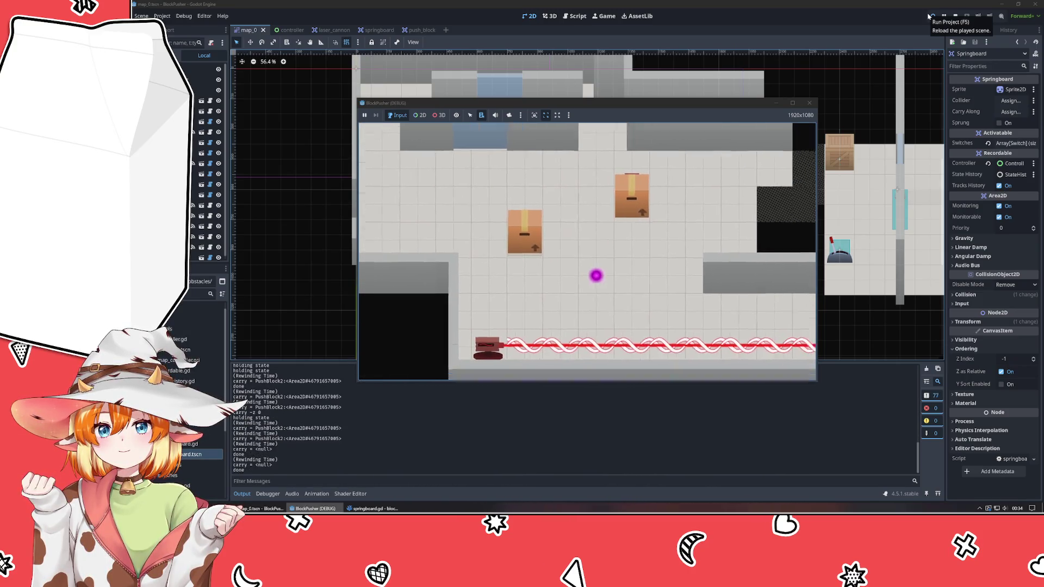
key("z")
key("z")
key("z")
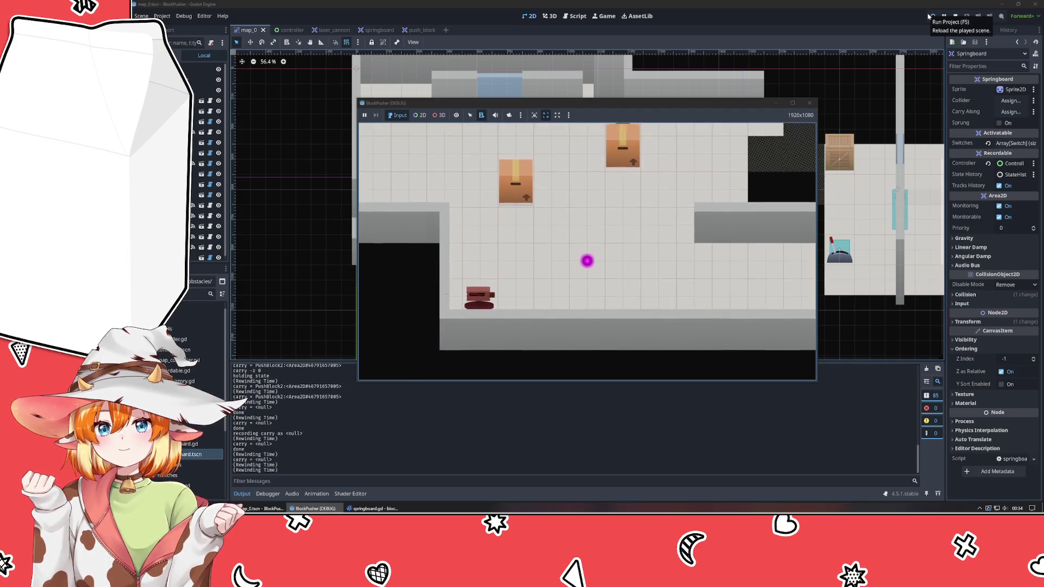
key("Up")
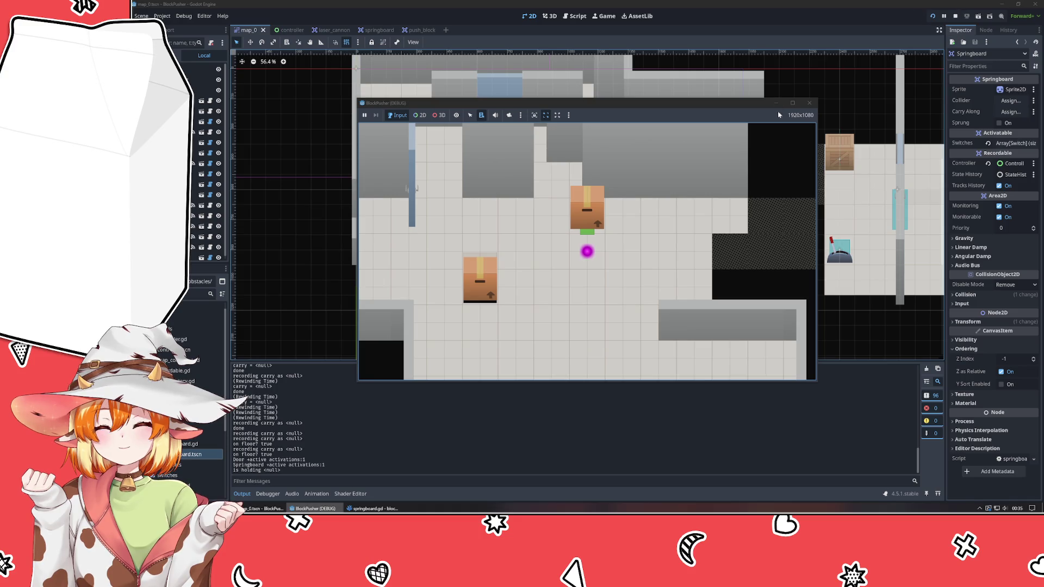
Step: Stop the game and return to springboard.gd in the code editor
left_click(809, 102)
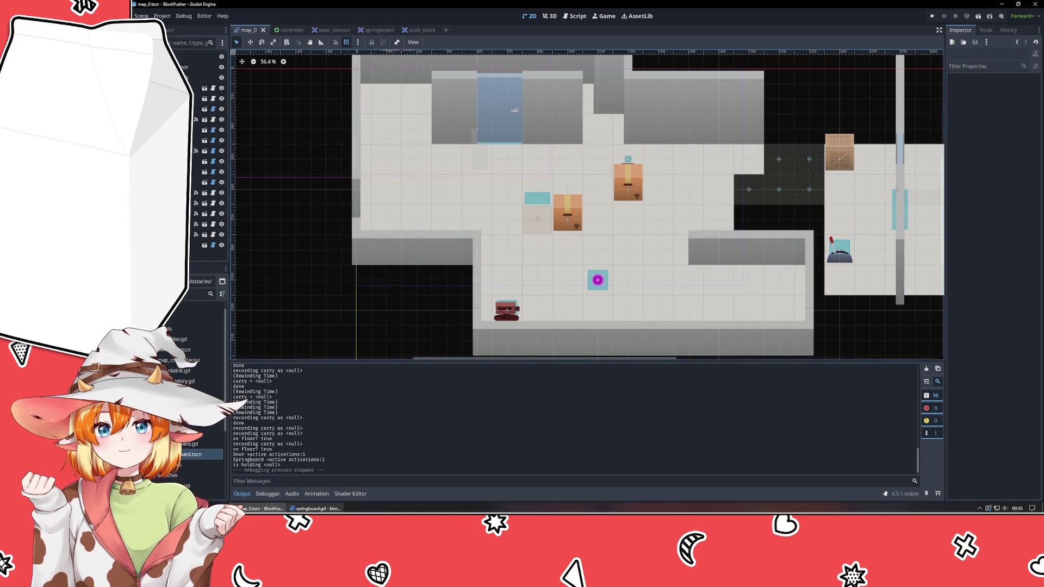
key("alt+Tab")
left_click(753, 374)
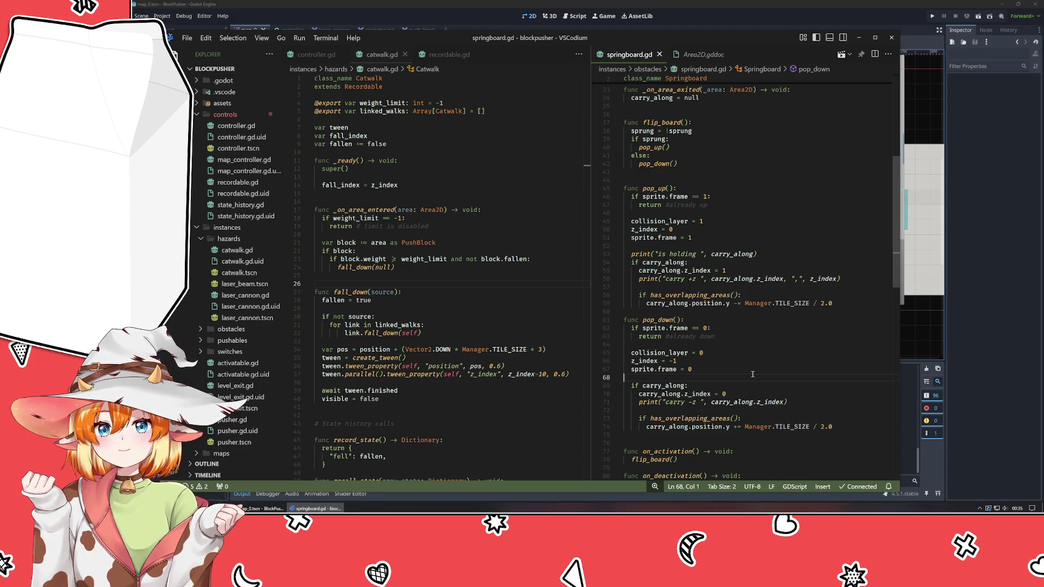
Step: Scroll through springboard.gd, checking the carry_along assignment and pop_up's carry_along check
scroll(752, 374, "up", 4)
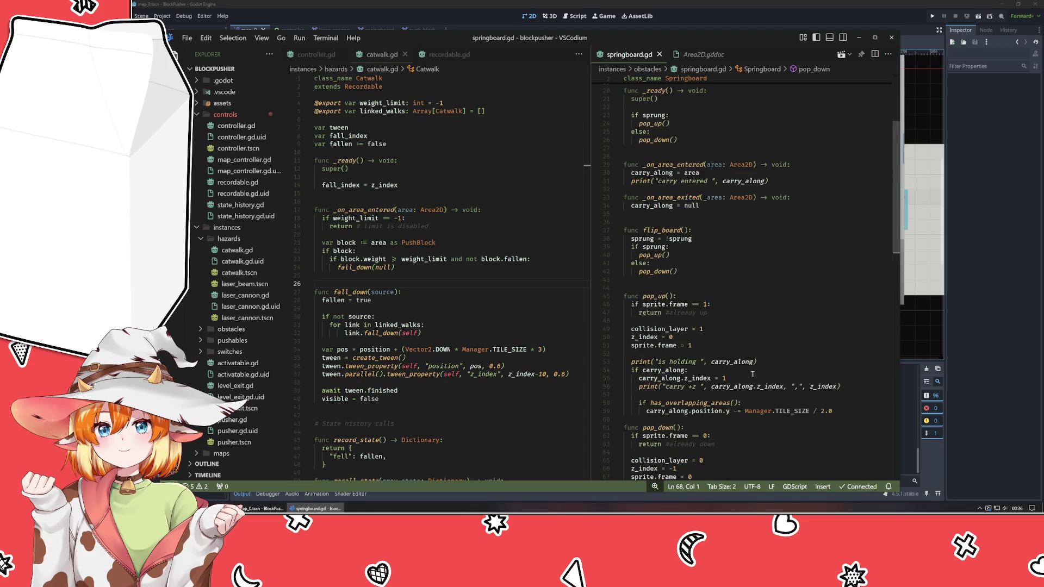
scroll(748, 348, "up", 6)
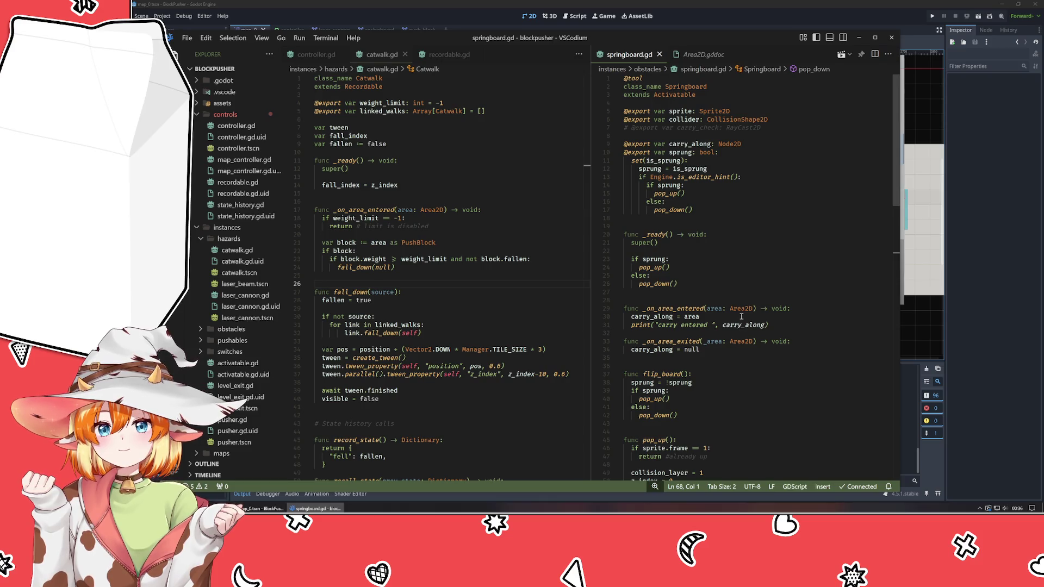
left_click(652, 321)
scroll(652, 321, "down", 10)
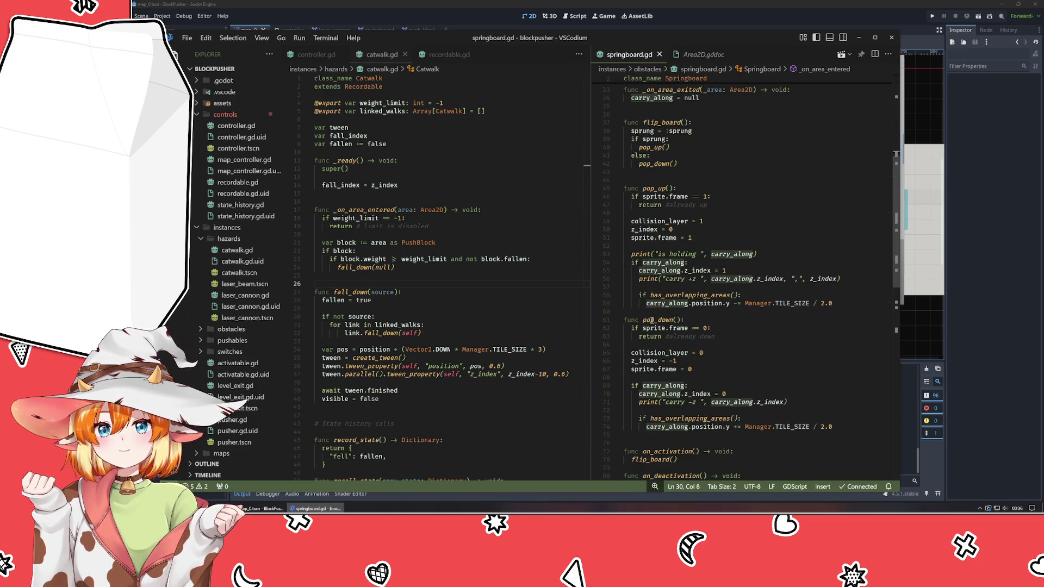
scroll(652, 321, "down", 4)
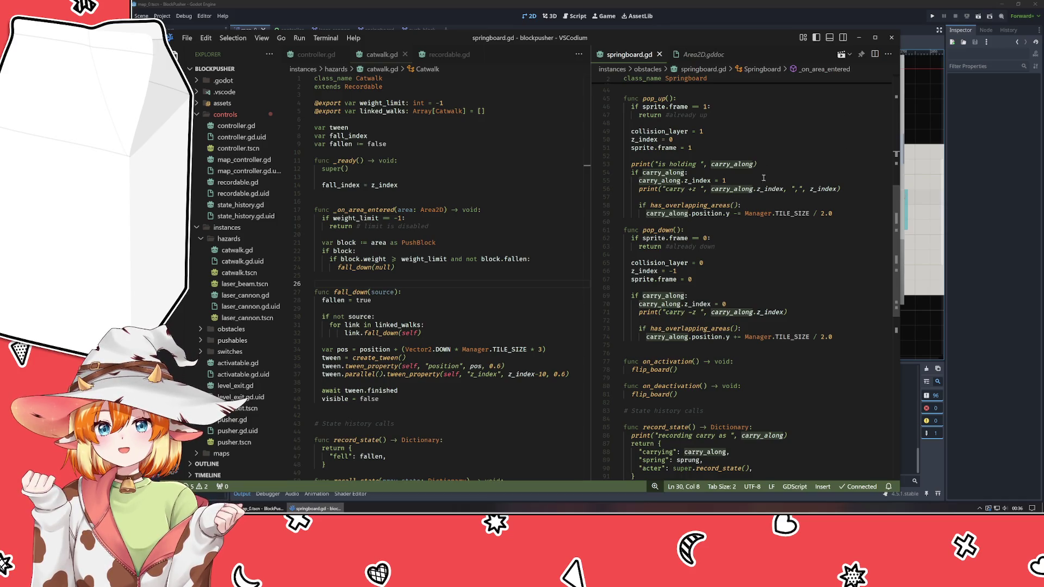
left_click(666, 173)
scroll(685, 186, "up", 2)
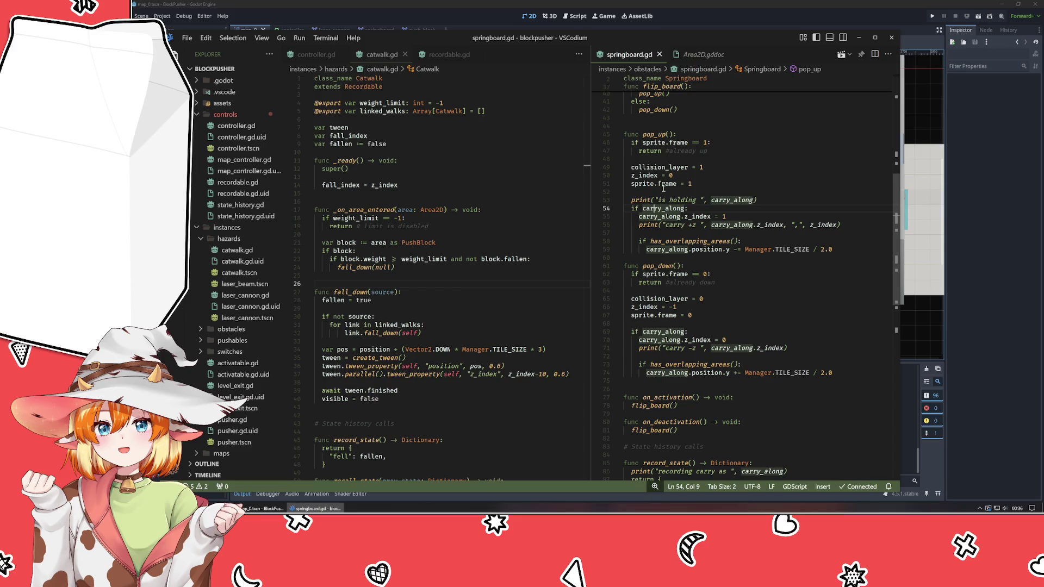
scroll(671, 195, "down", 2)
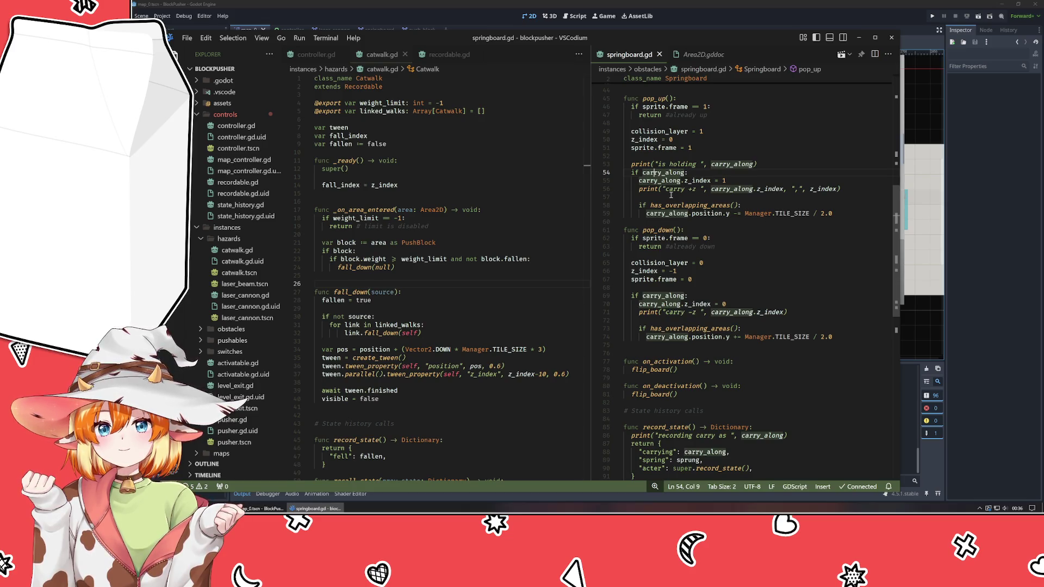
Step: Shift the has_overlapping_areas() line around pop_up's carry_along block and indent those lines
key("Down")
key("Down")
key("Down")
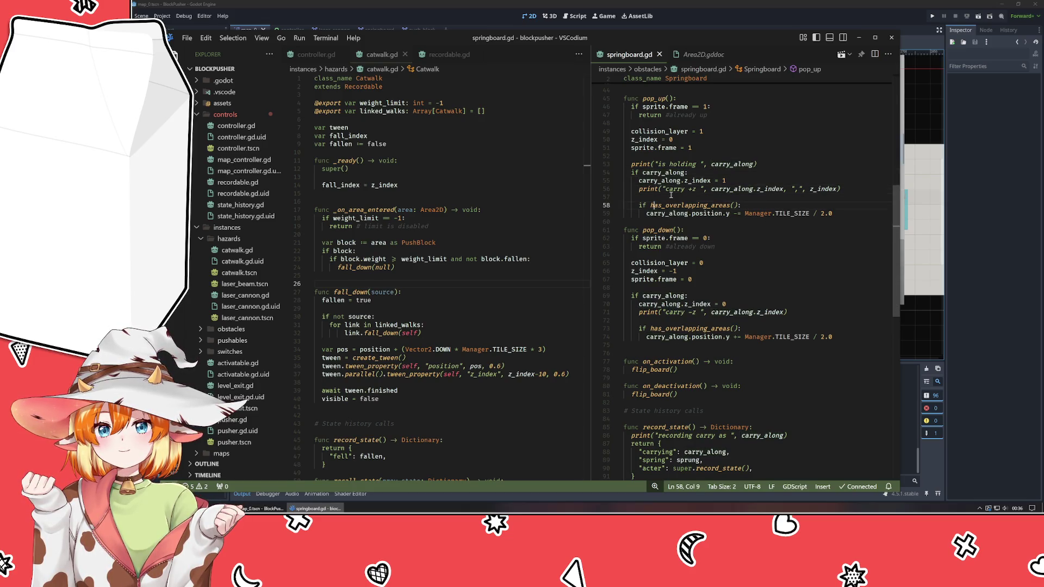
key("shift+Down")
key("alt+Up")
key("alt+Up")
key("alt+Up")
key("alt+Up")
key("shift+Tab")
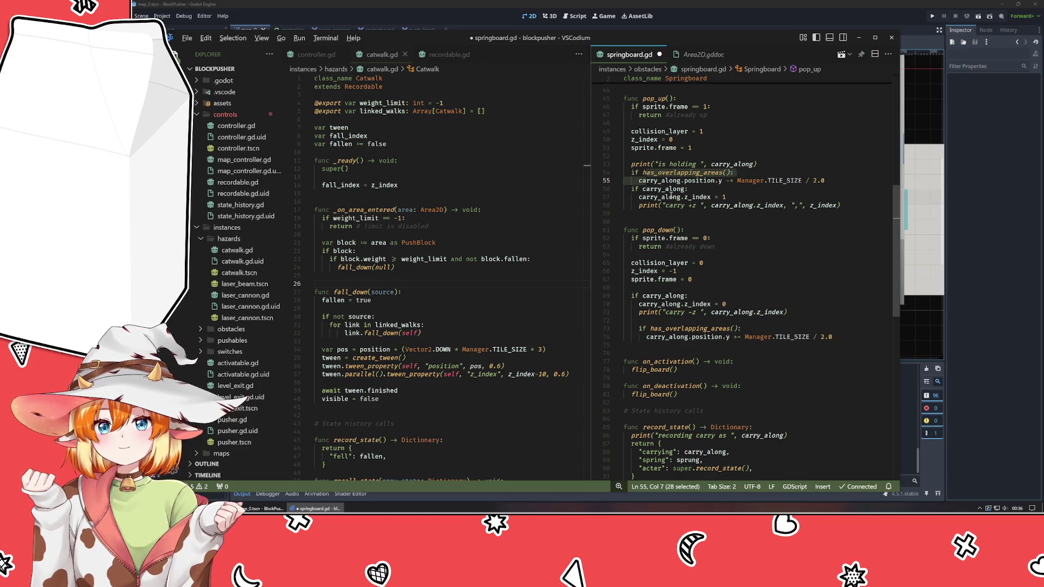
key("alt+Down")
key("shift+Down")
key("shift+Down")
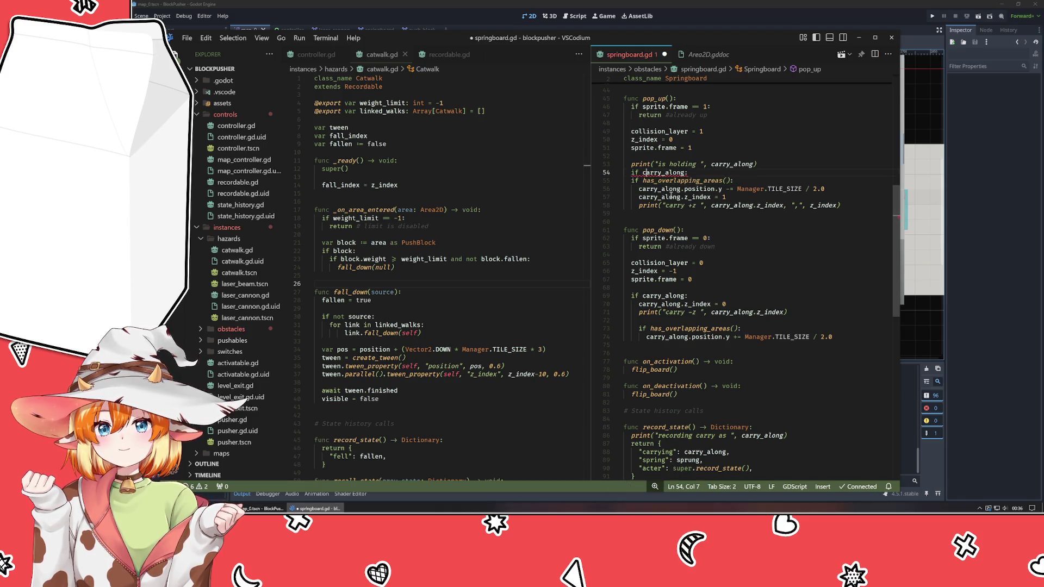
key("Tab")
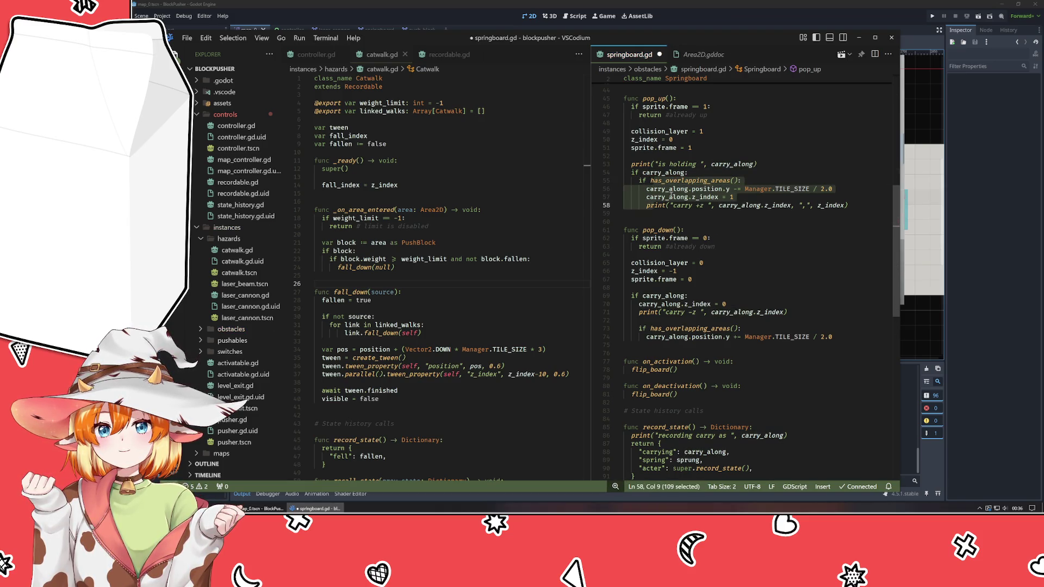
key("Escape")
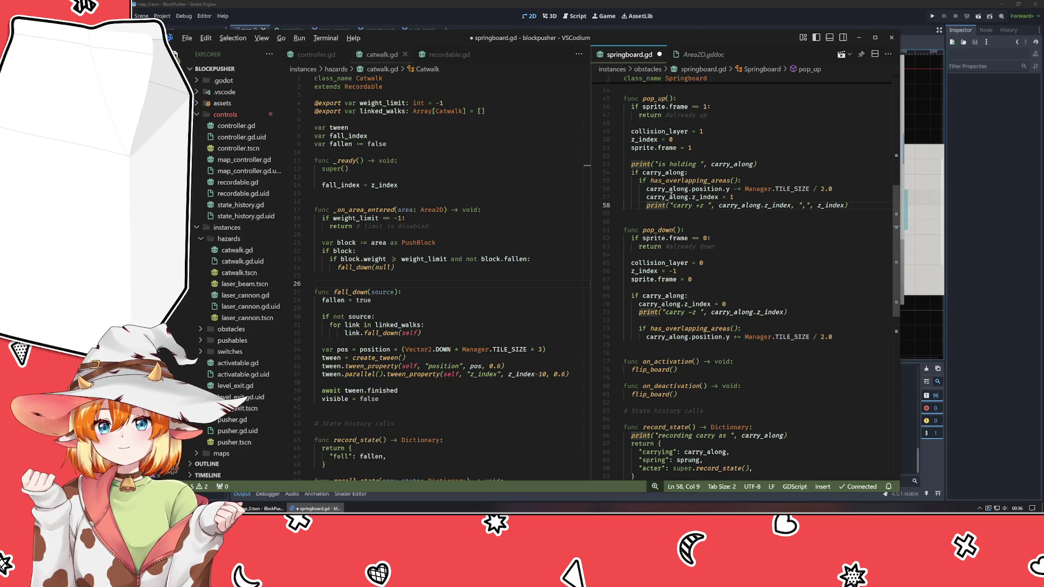
key("alt+Up")
key("alt+Up")
key("Up")
key("Up")
key("End")
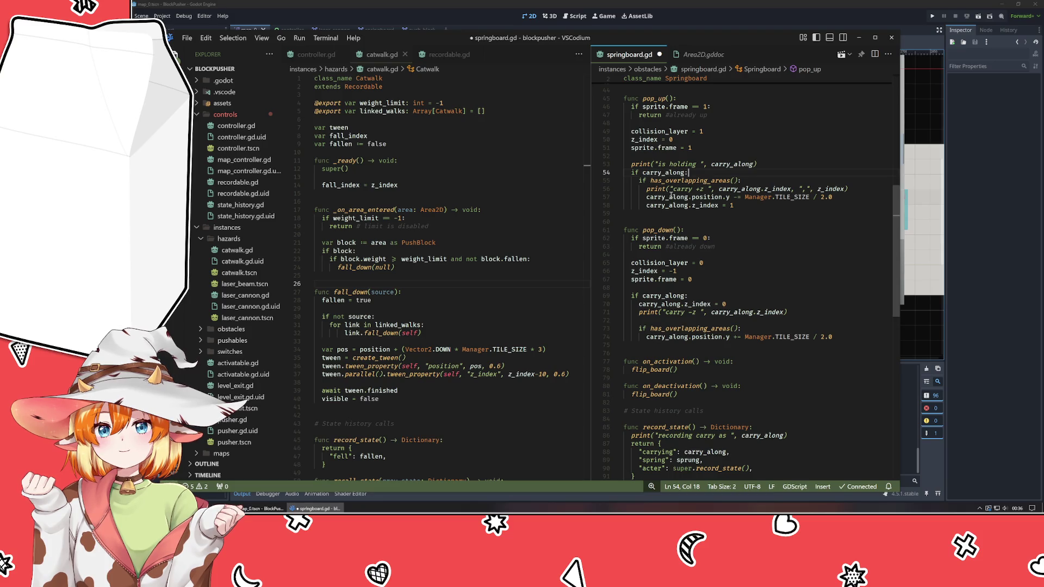
Step: Place the overlap check above if carry_along, nest it underneath, and open a line after
key("Down")
key("alt+Up")
key("Down")
key("Home")
key("Tab")
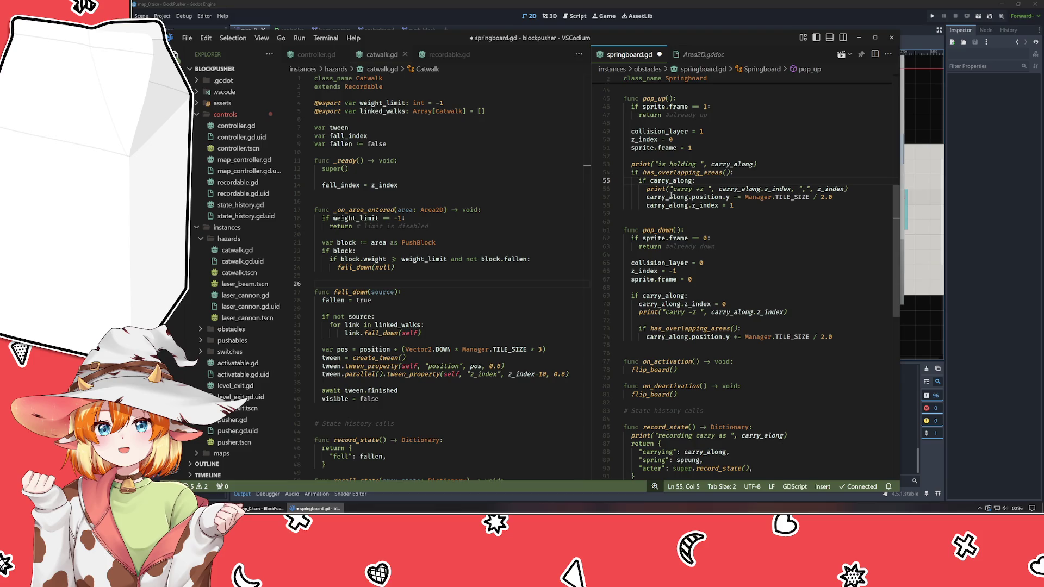
key("Down")
key("Down")
key("Down")
key("End")
key("Return")
Step: Add an else branch with 'pass #todo - get overlapping and then still do the above..'
type("else:")
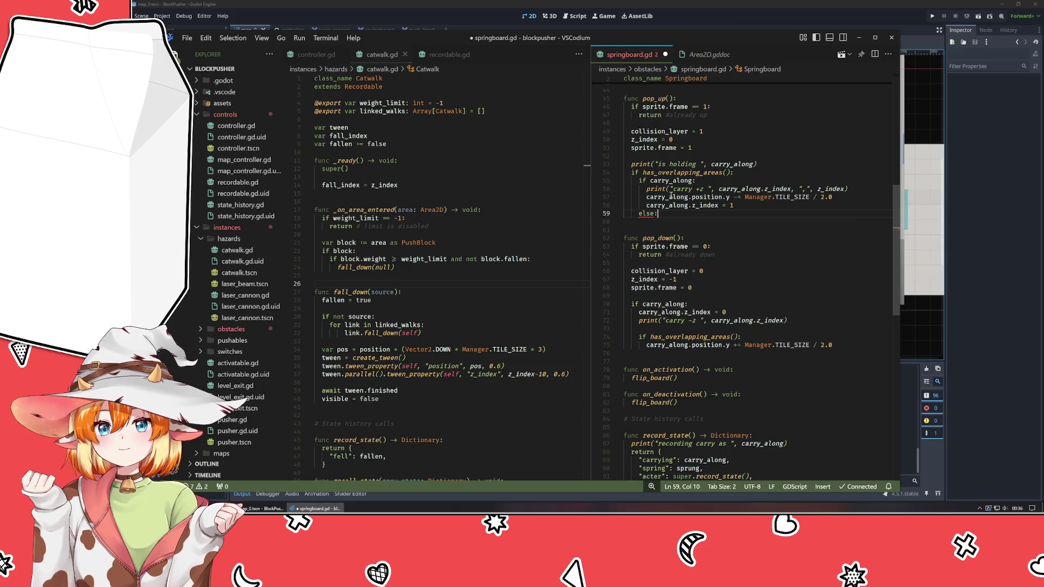
key("Return")
type("pass #todo ")
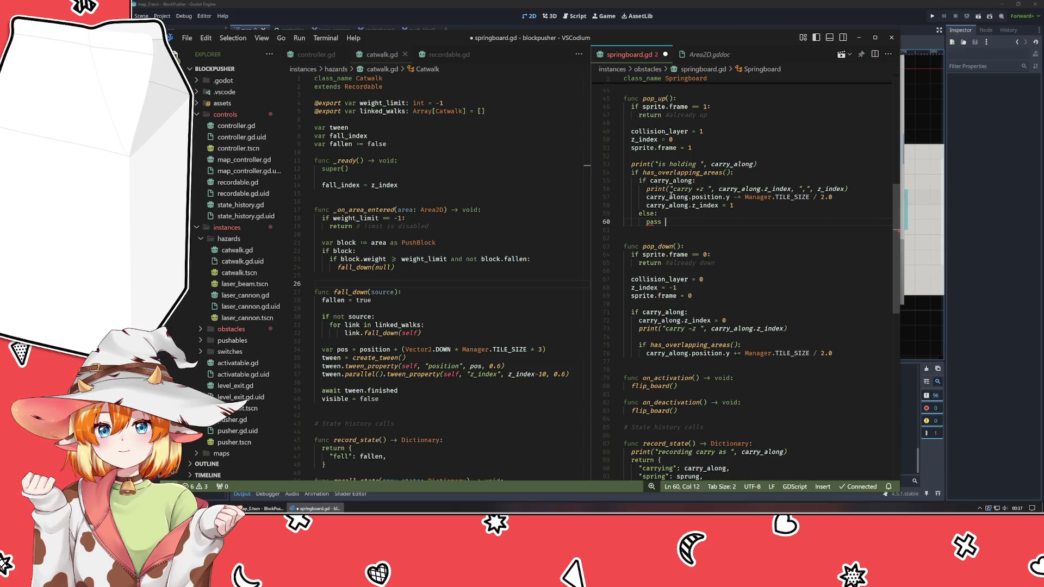
type("- ")
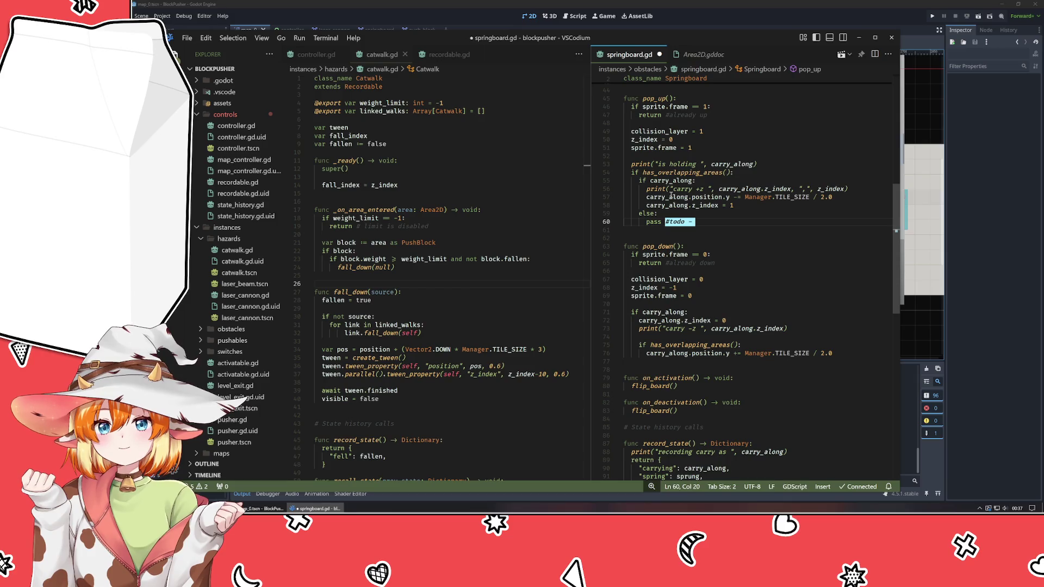
type("list overlapping and ")
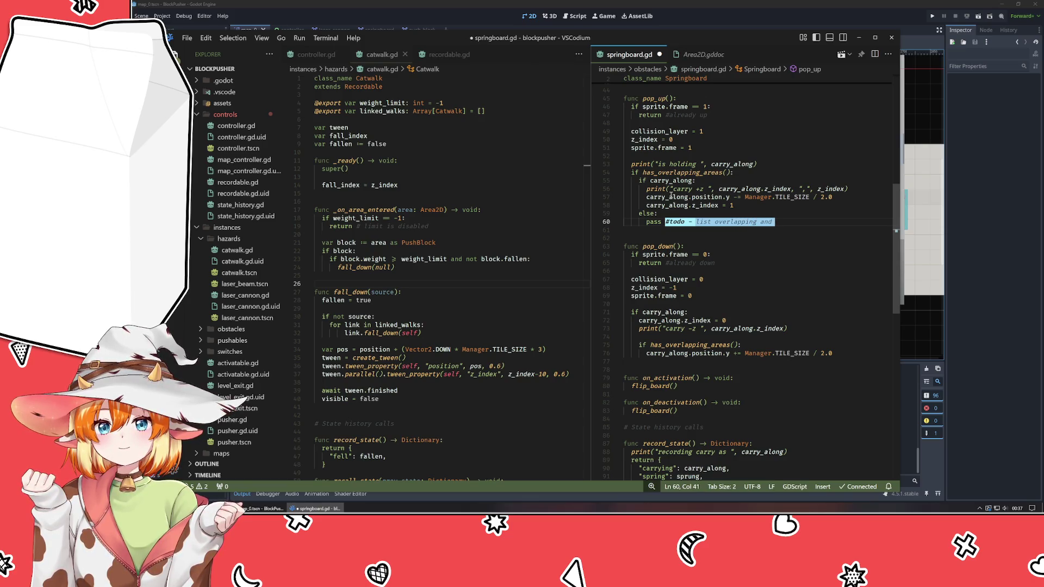
type("then still do the above..")
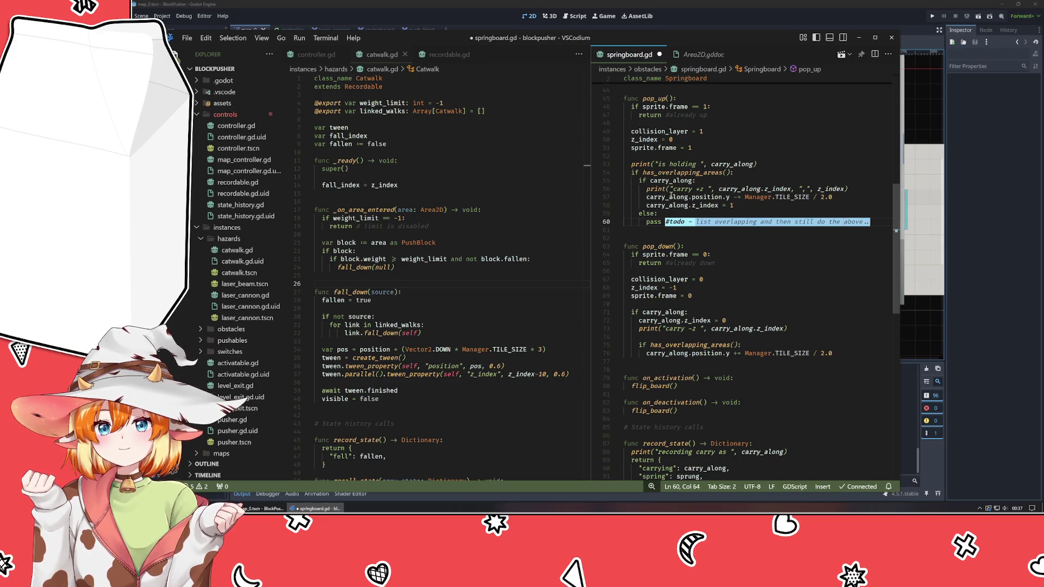
key("ctrl+Left")
key("ctrl+Left")
key("ctrl+Left")
type("get")
key("Down")
key("Down")
key("Down")
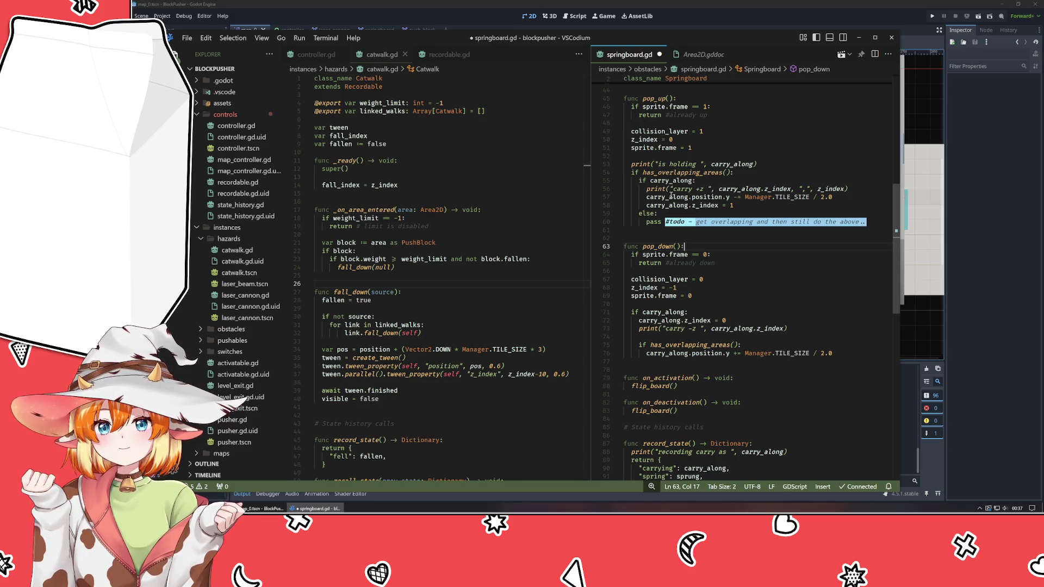
Step: Under the overlap check, add 'if not carry_along: carry_along = get_overlapping_areas()[0]'
key("Up")
key("Up")
key("Up")
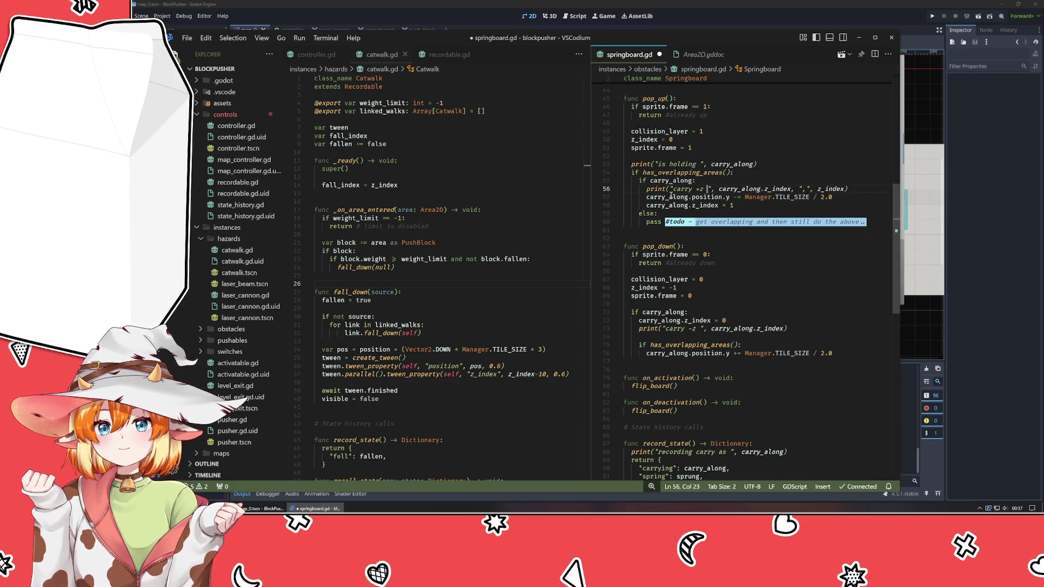
key("End")
key("Return")
key("Return")
key("Up")
type("if not ca")
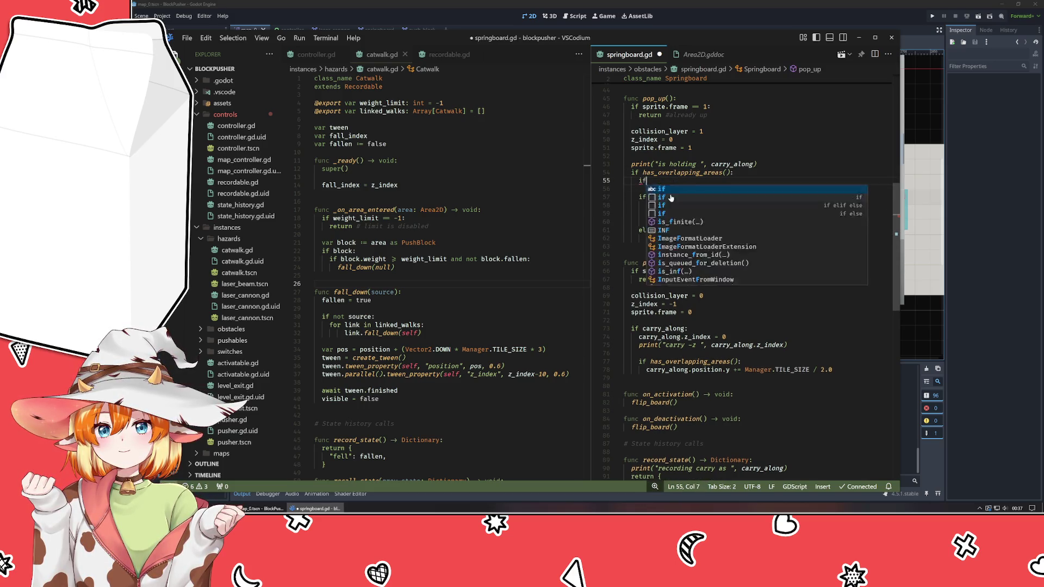
type("rry_along:")
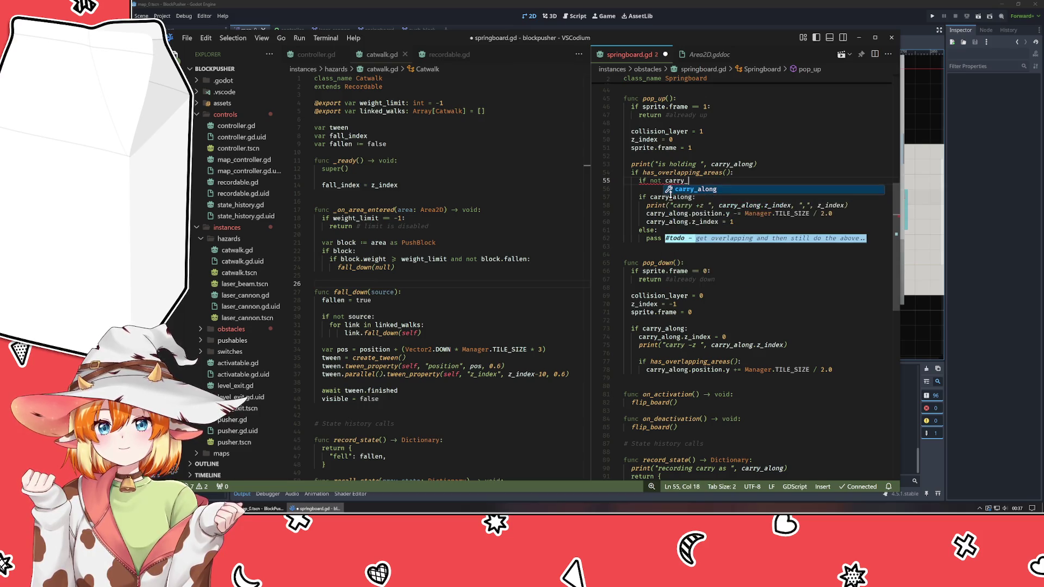
key("Return")
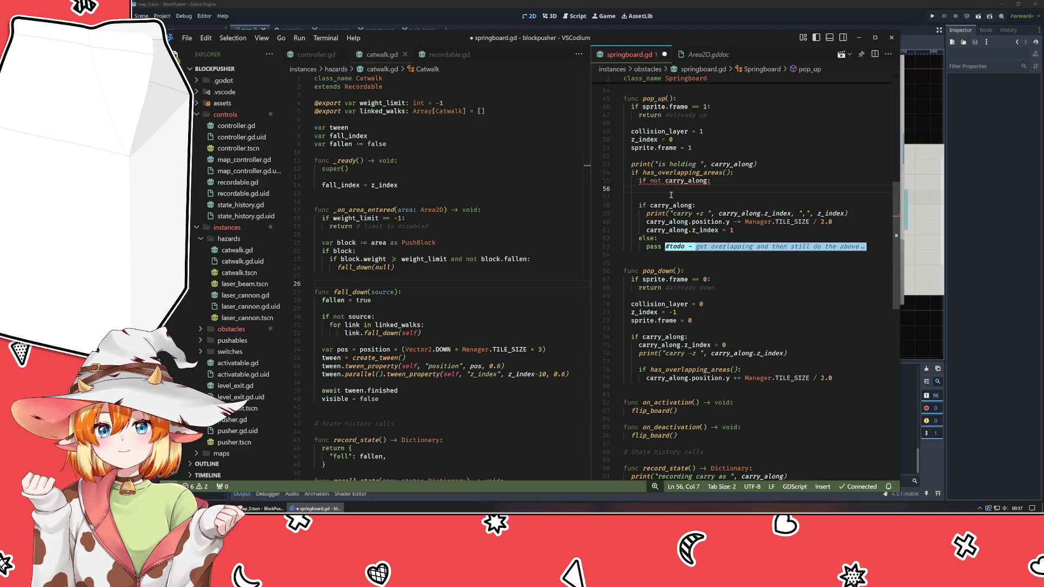
type("get_over")
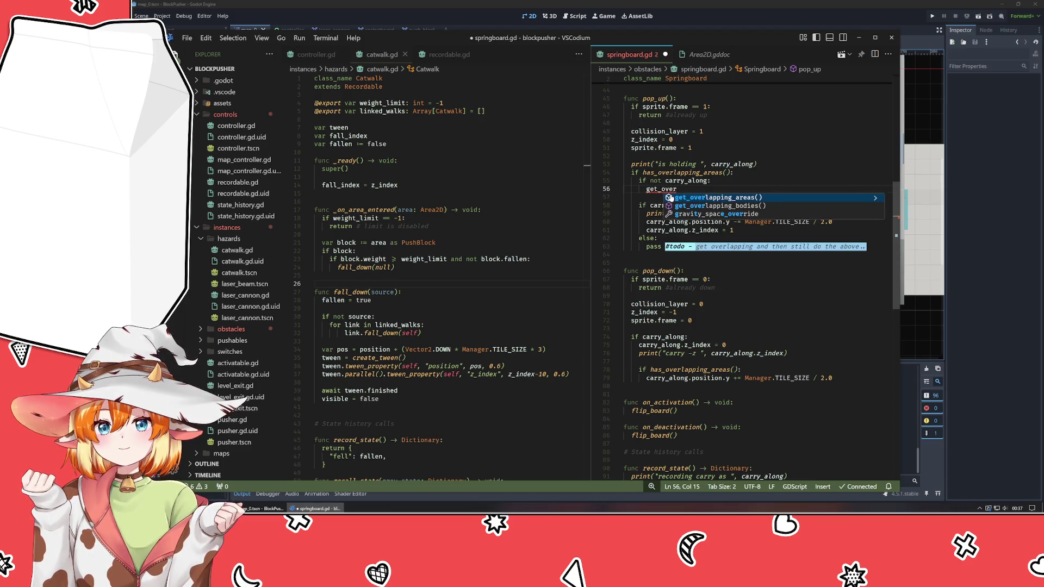
left_click(670, 197)
type("[0]")
key("Home")
type("carr")
left_click(671, 197)
type("=")
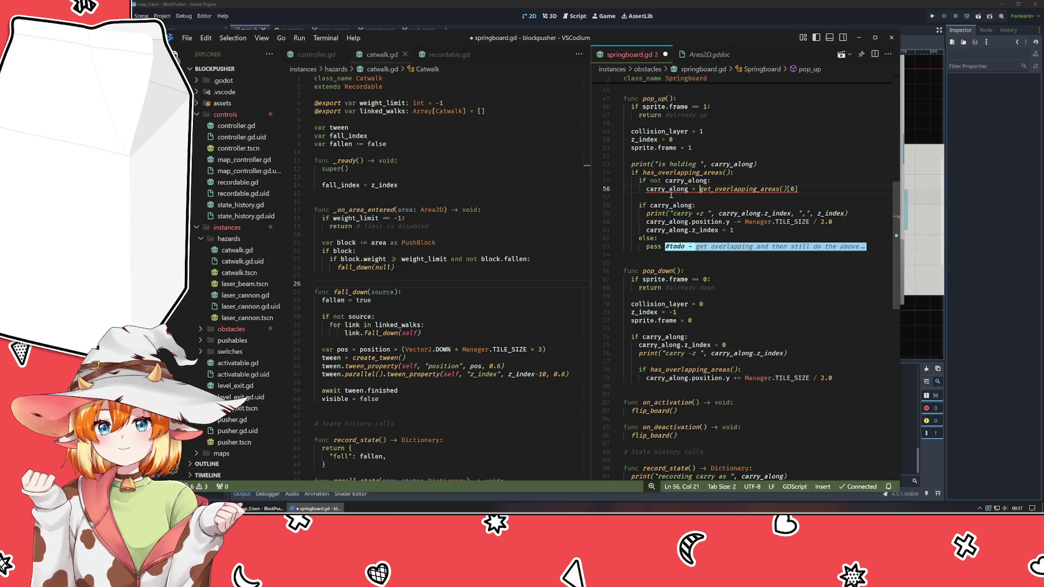
Step: Delete the old if carry_along, else and pass #todo lines, and dedent the remaining lines
left_click(671, 195)
key("Down")
key("shift+End")
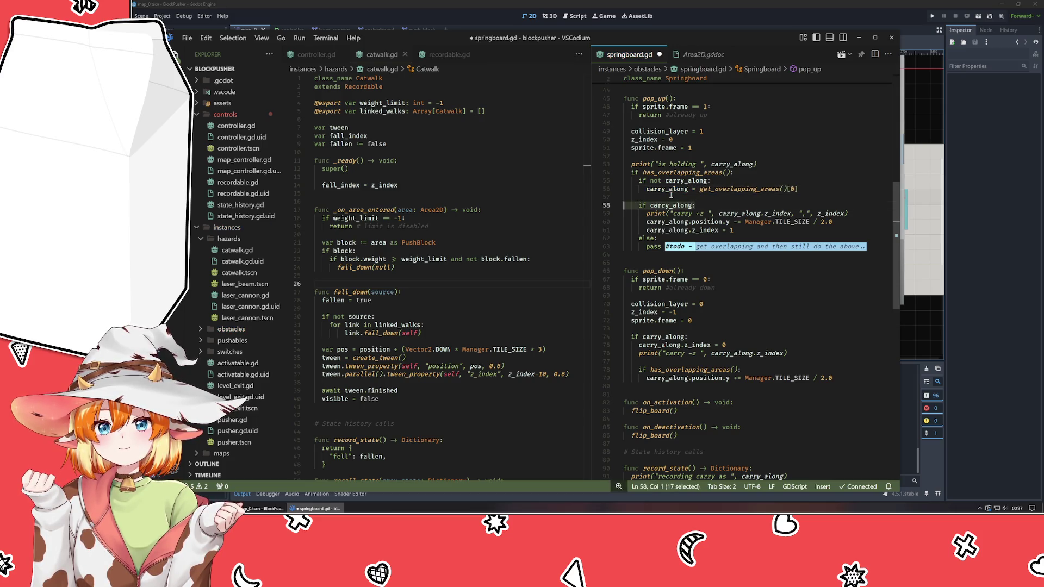
key("ctrl+shift+k")
key("Down")
key("Down")
key("Down")
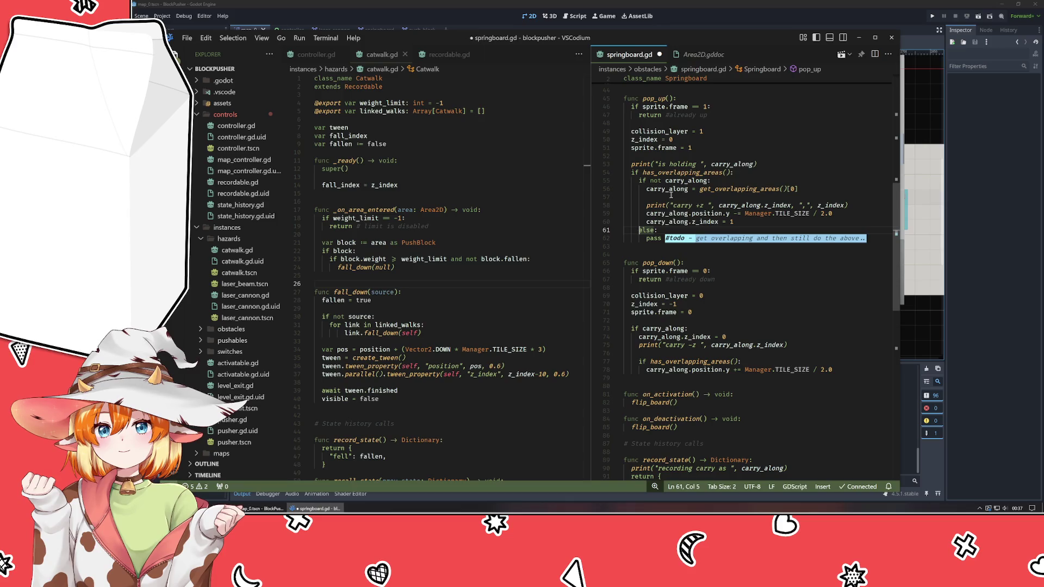
key("ctrl+shift+k")
key("ctrl+shift+k")
key("shift+Up")
key("shift+Up")
key("shift+Tab")
key("Down")
key("Down")
key("Down")
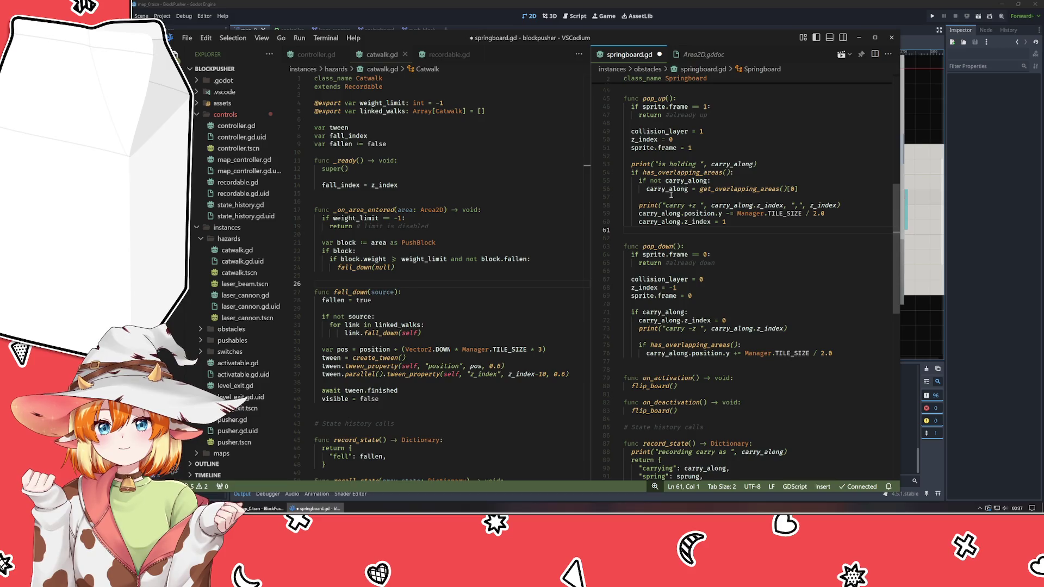
Step: Save springboard.gd, run the game, and move the player right and up onto a box
key("ctrl+s")
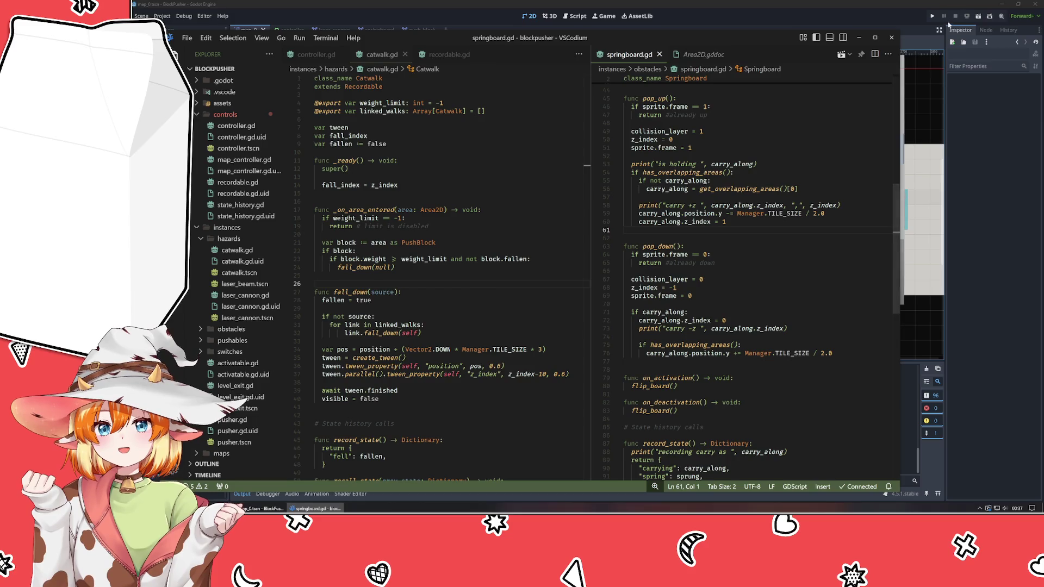
left_click(932, 15)
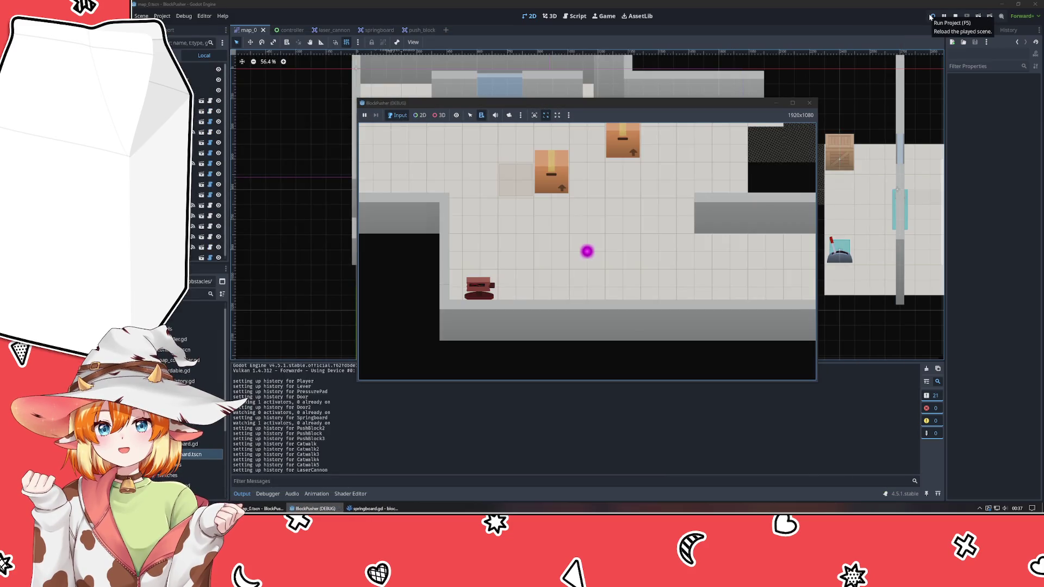
key("Right")
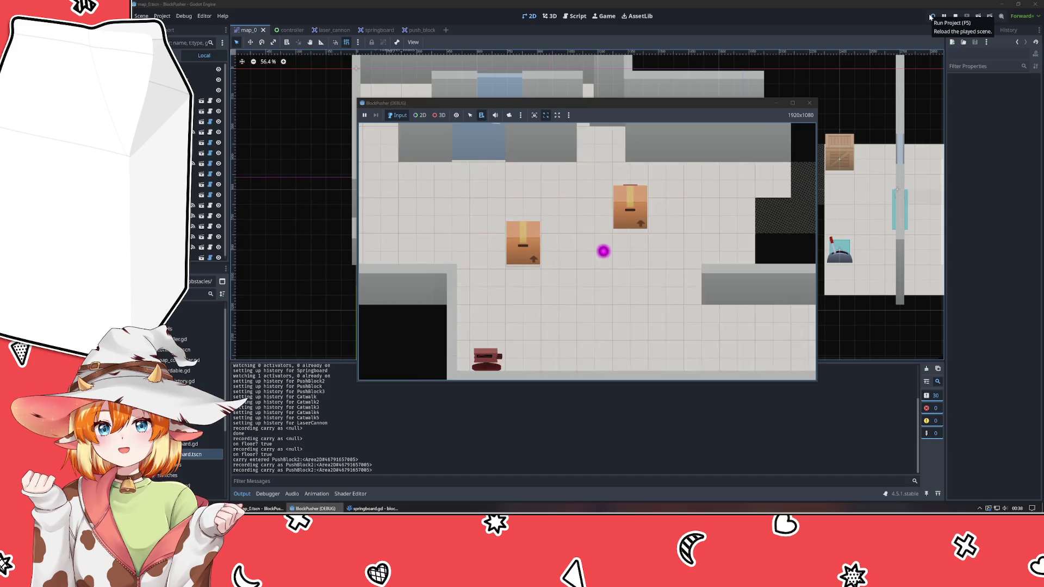
key("Up")
Step: Rewind time three times, then close the game window
key("z")
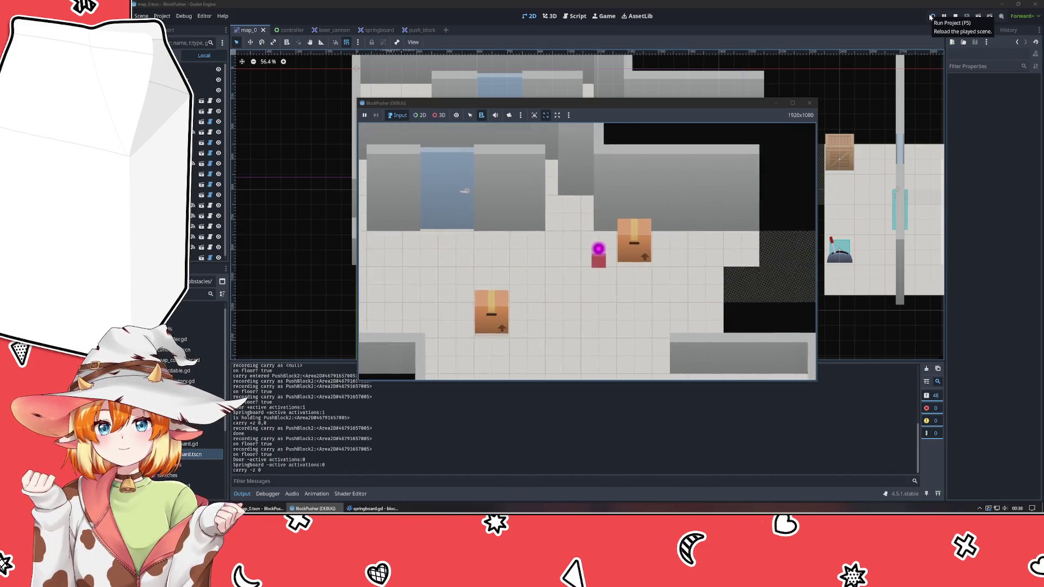
key("z")
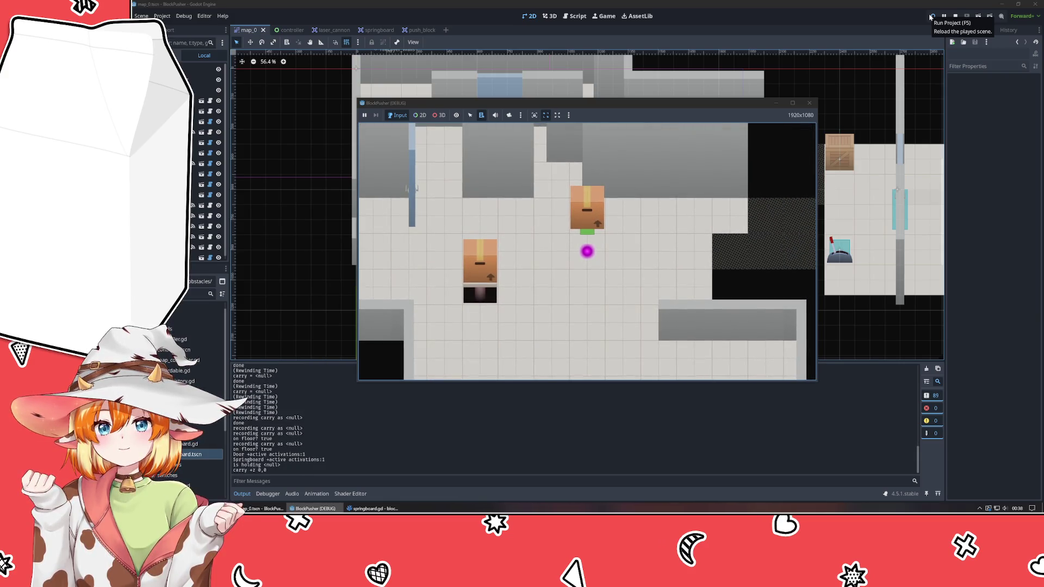
key("z")
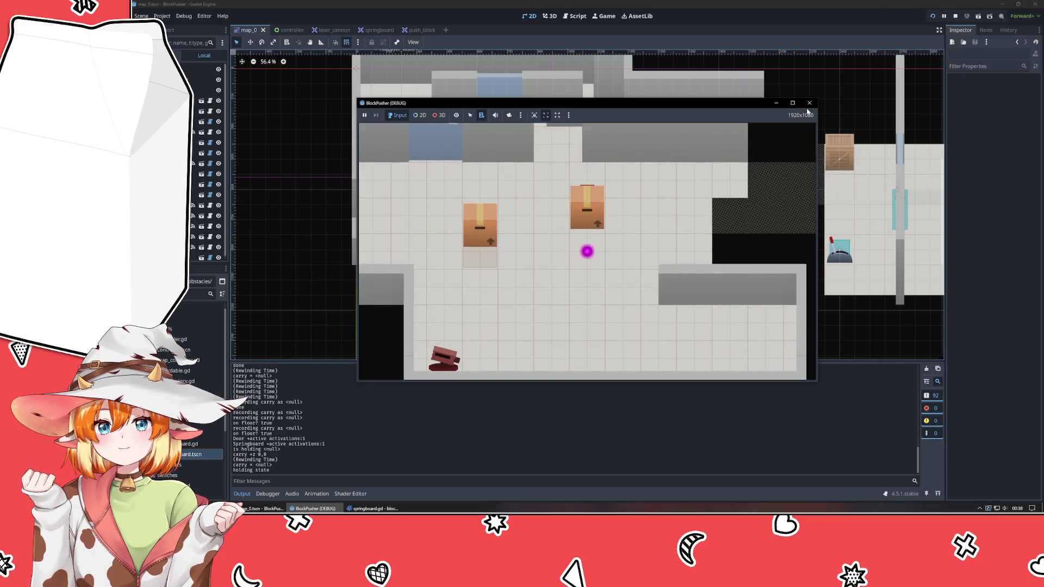
left_click(810, 103)
Step: In pop_down, move the has_overlapping_areas() check above the carry_along check and nest it
key("alt+Tab")
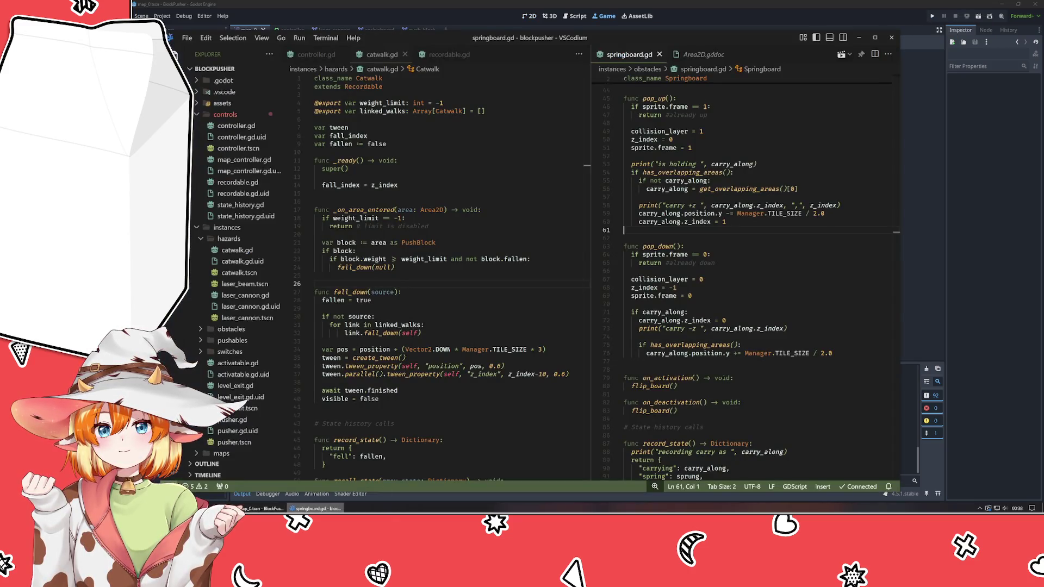
left_click(731, 239)
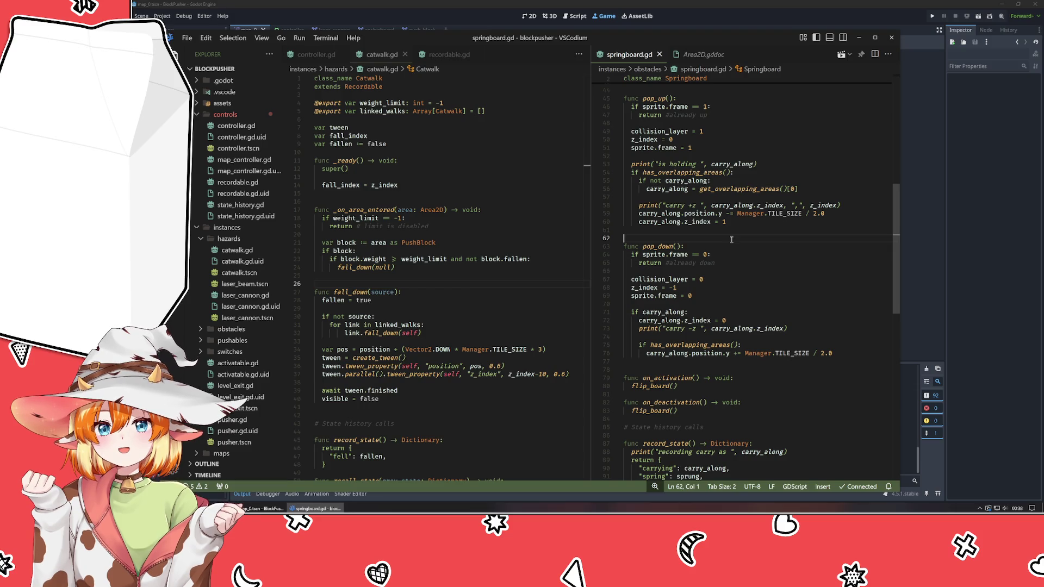
left_click(668, 223)
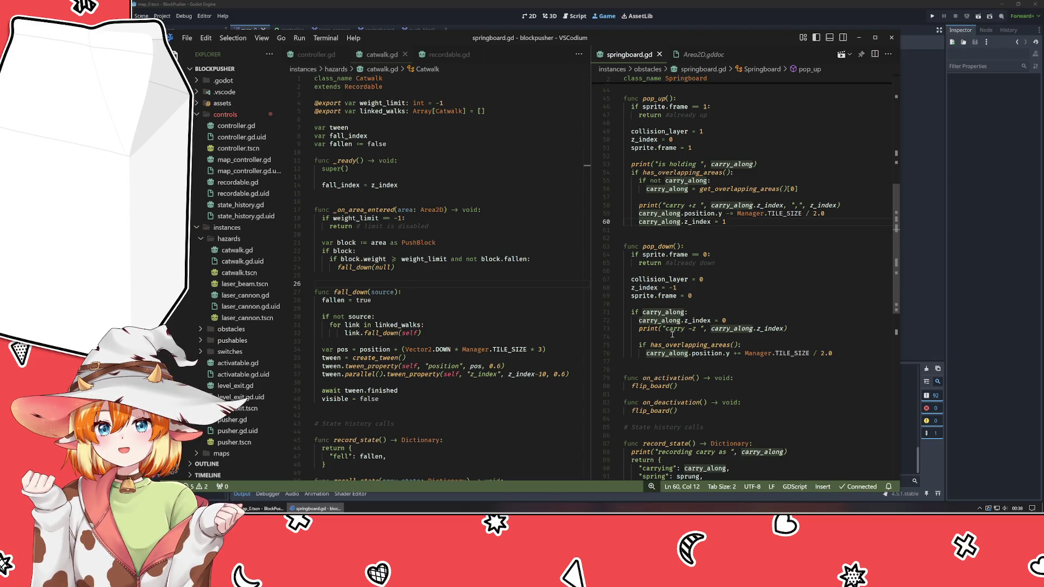
left_click(669, 353)
key("Up")
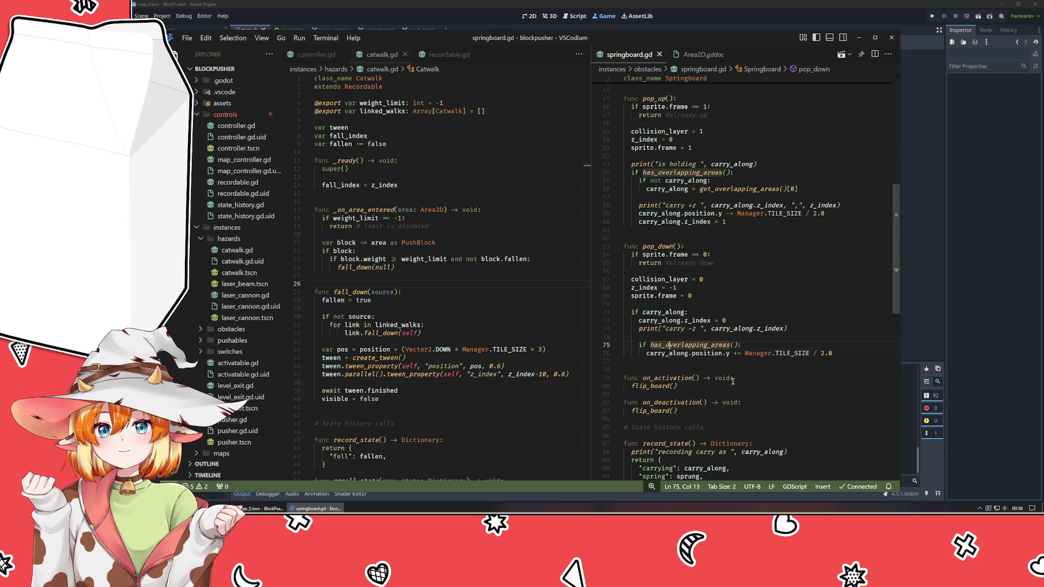
key("alt+Up")
key("alt+Up")
key("alt+Up")
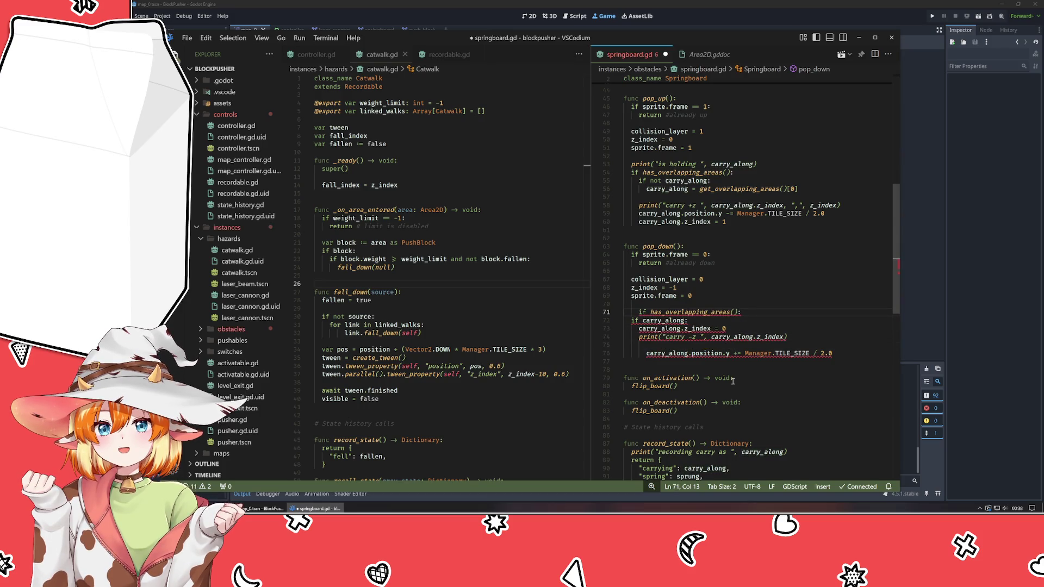
key("Down")
key("Home")
key("Tab")
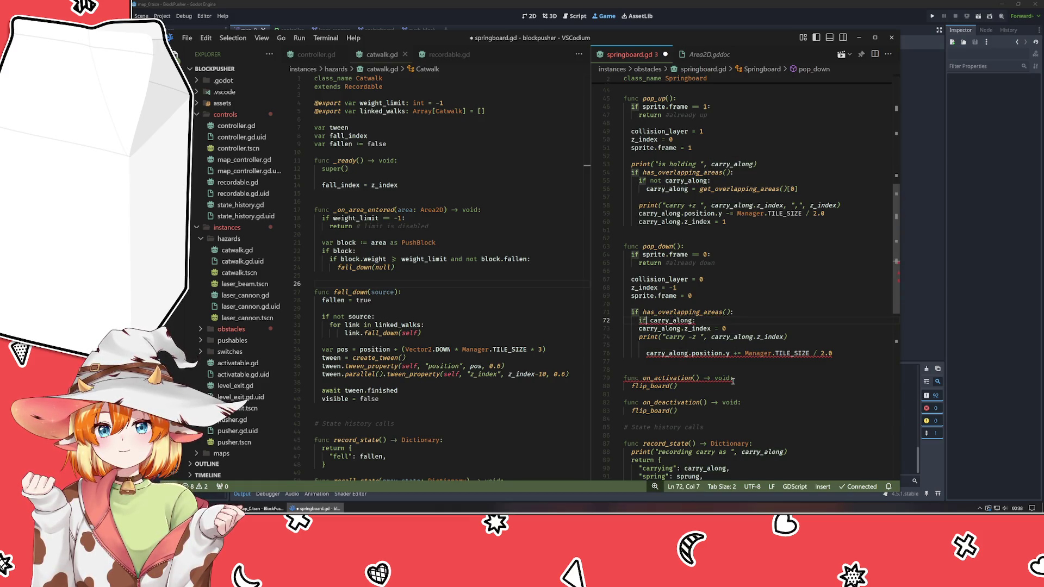
Step: Make it 'if not carry_along:' and assign carry_along = get_overlapping_areas()[0] beneath
type("not")
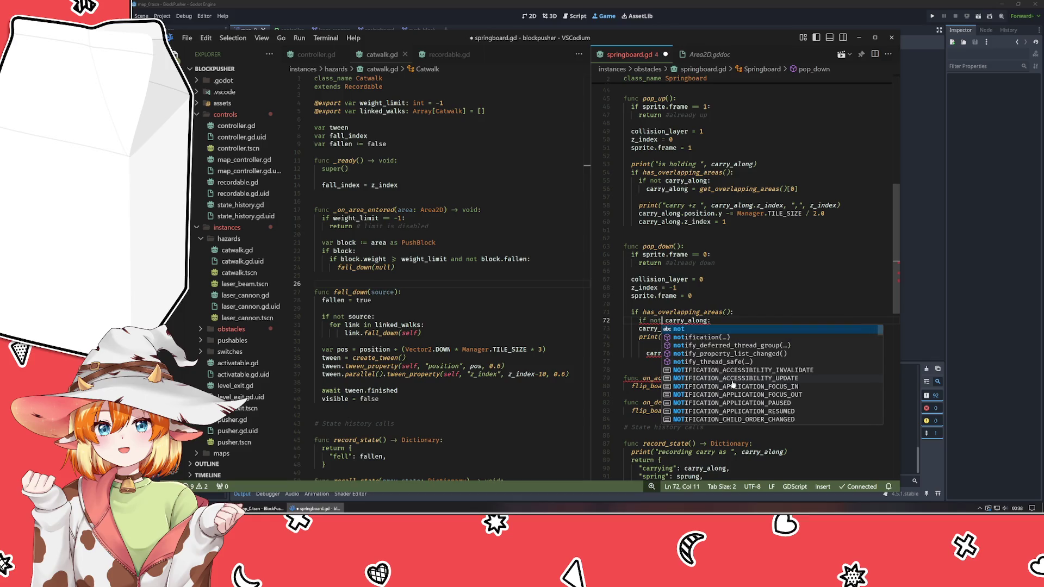
key("End")
key("Return")
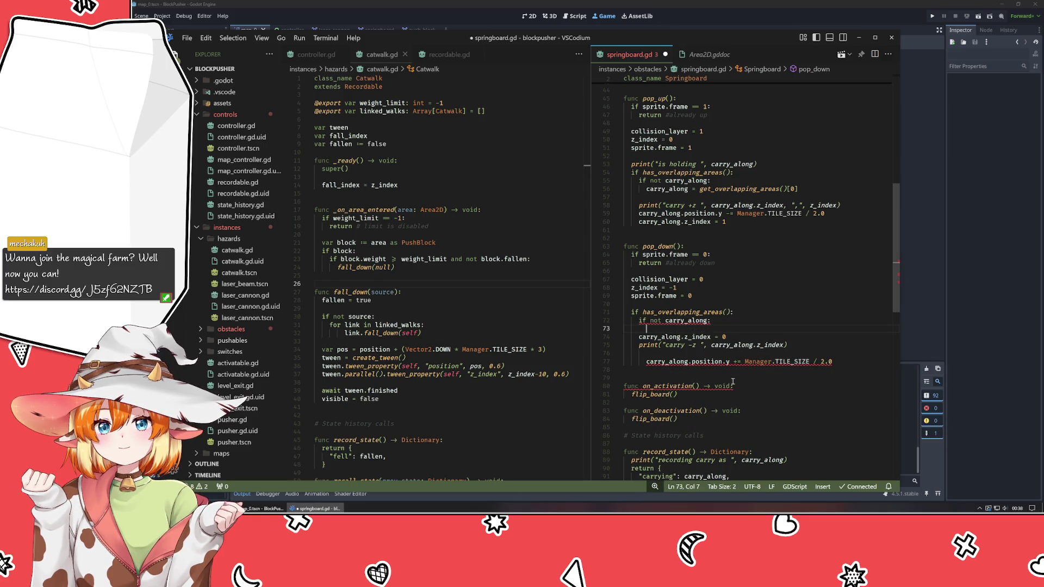
type("carry")
key("Tab")
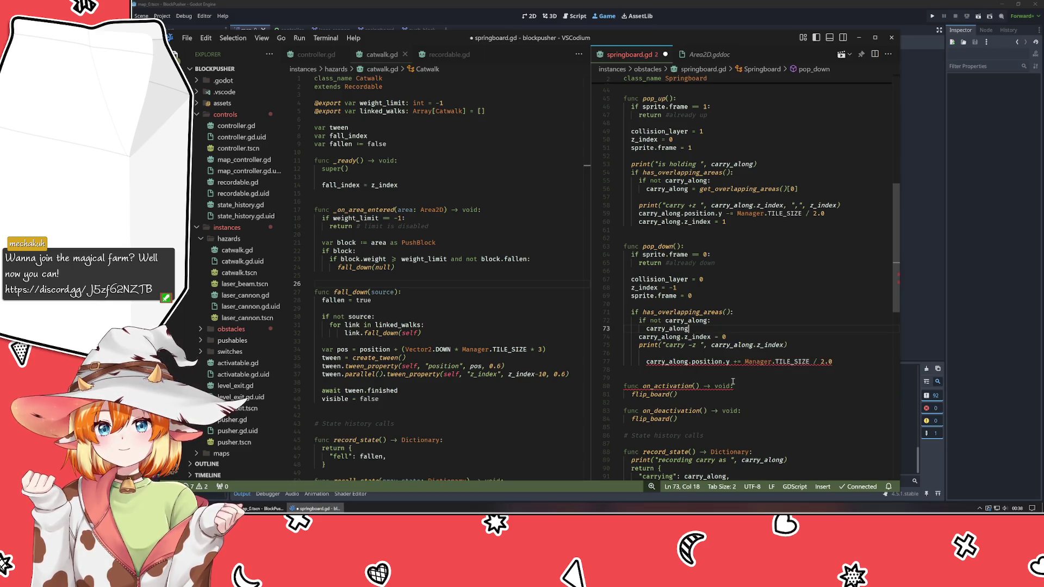
type("= get_over")
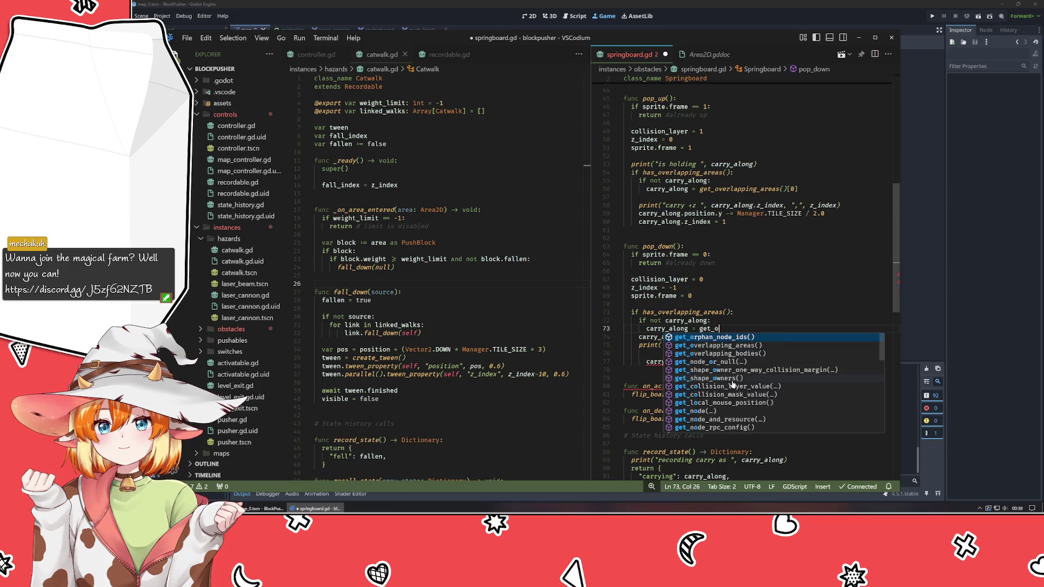
key("Tab")
type("[0]")
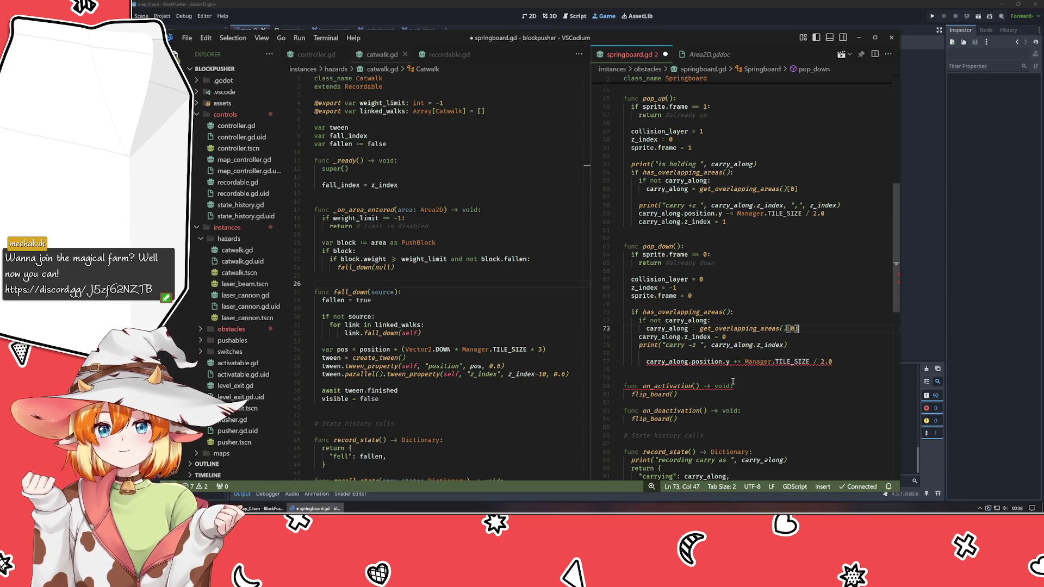
key("Return")
Step: Dedent and reorder the position.y and z_index lines, then save springboard.gd
key("Down")
key("Down")
key("Down")
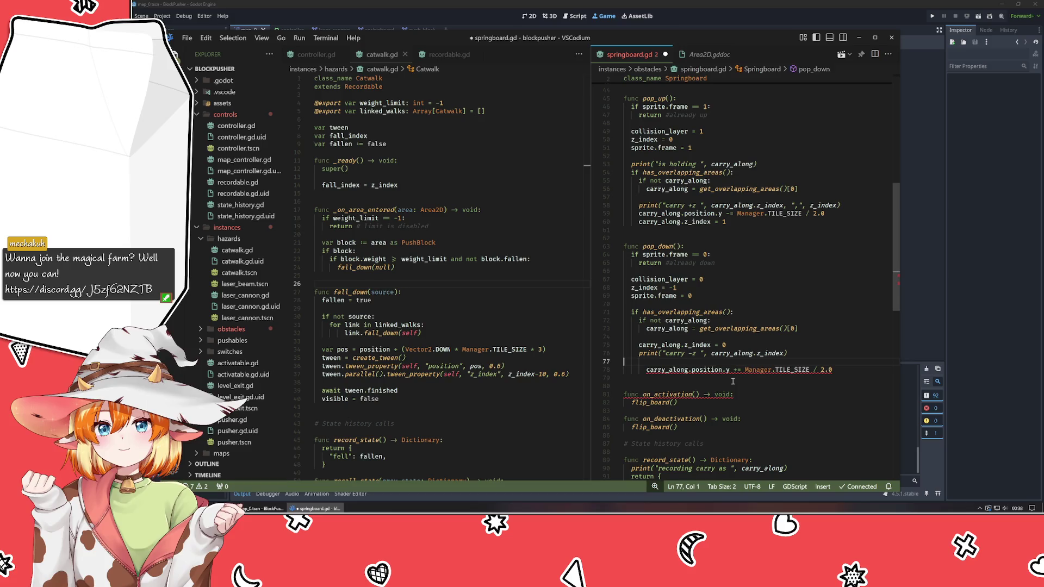
key("shift+Tab")
key("alt+Up")
key("Up")
key("Up")
key("alt+Down")
key("alt+Down")
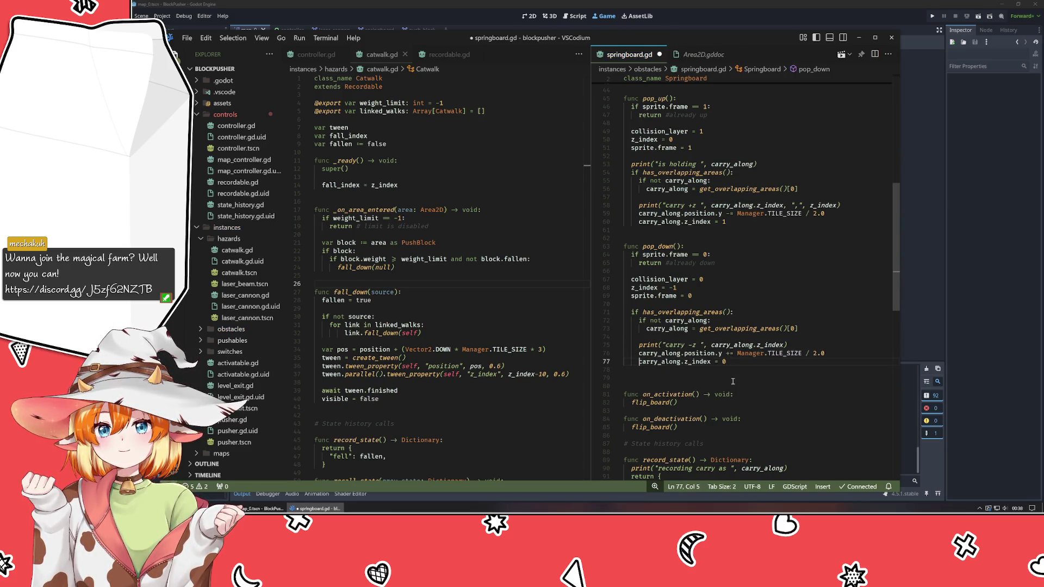
key("ctrl+s")
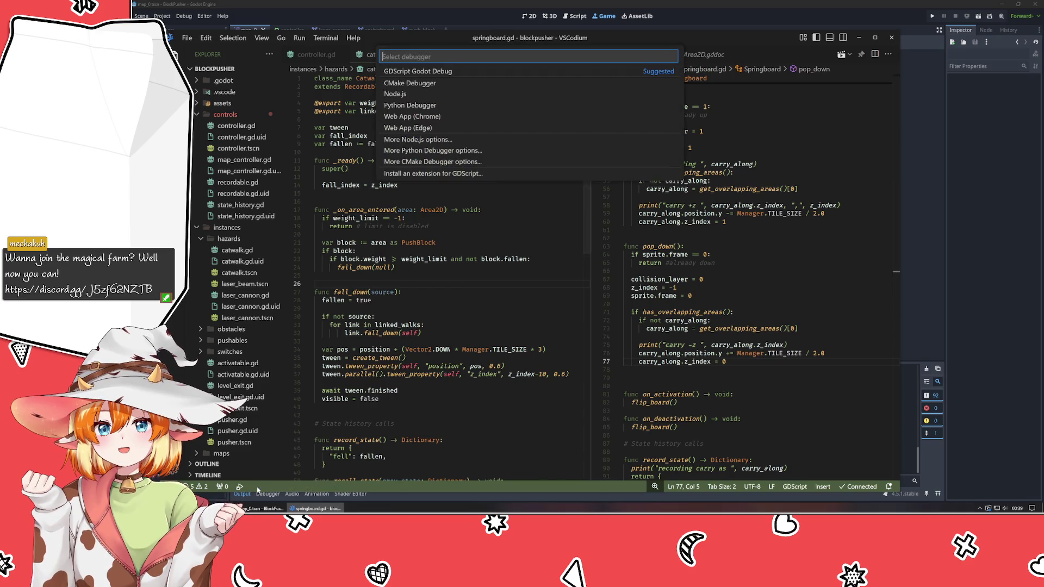
Step: Start the debug run, move up to PushBlock2, rewind, move down and left, then stop
key("Return")
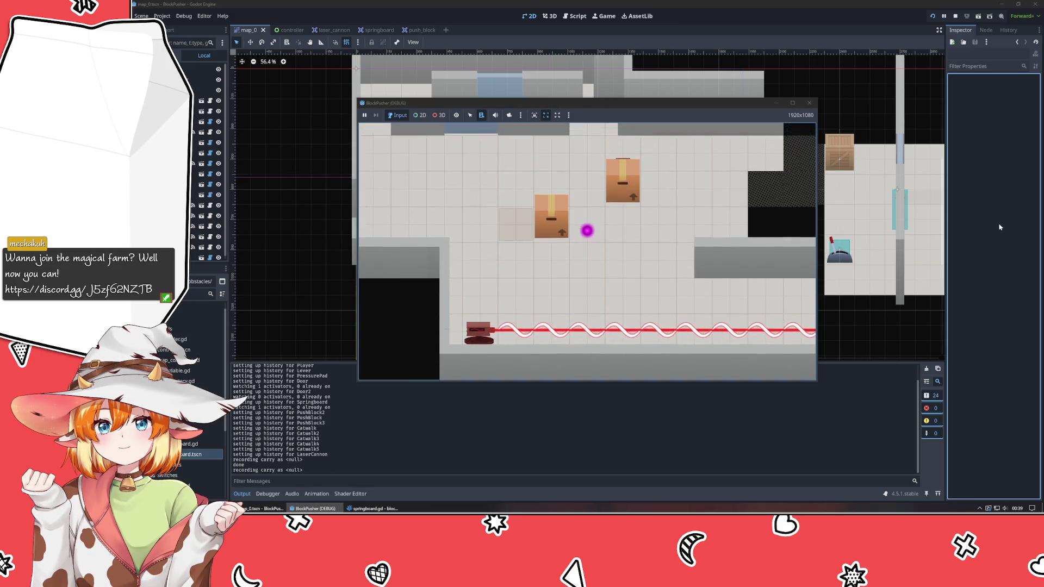
key("Up")
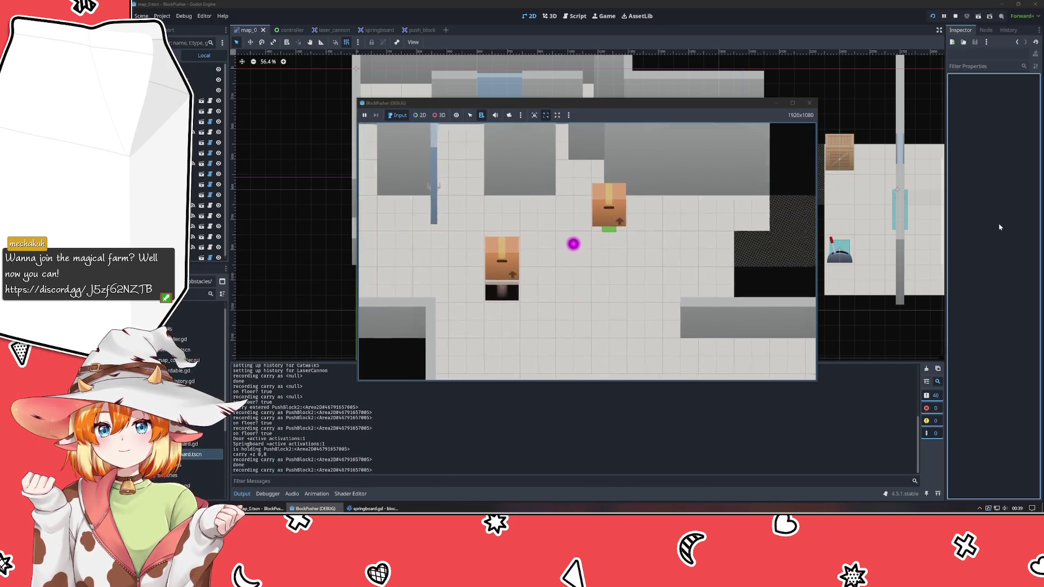
key("z")
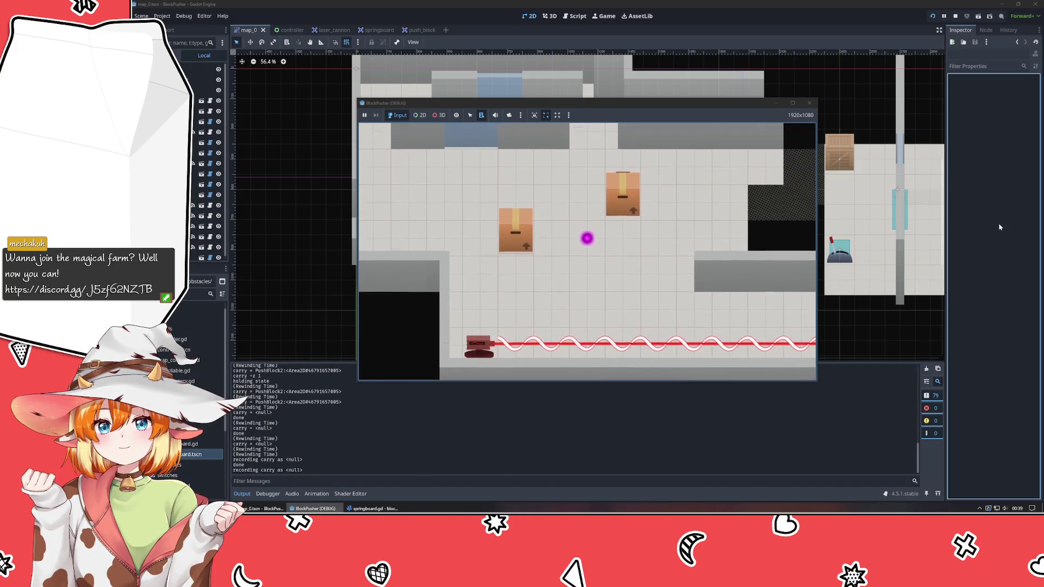
key("Down")
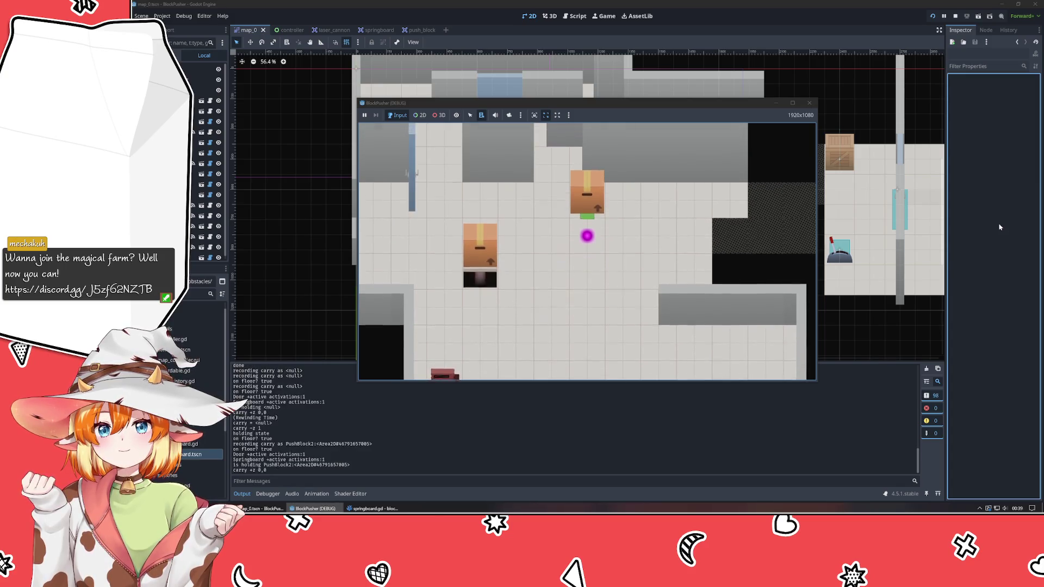
key("Left")
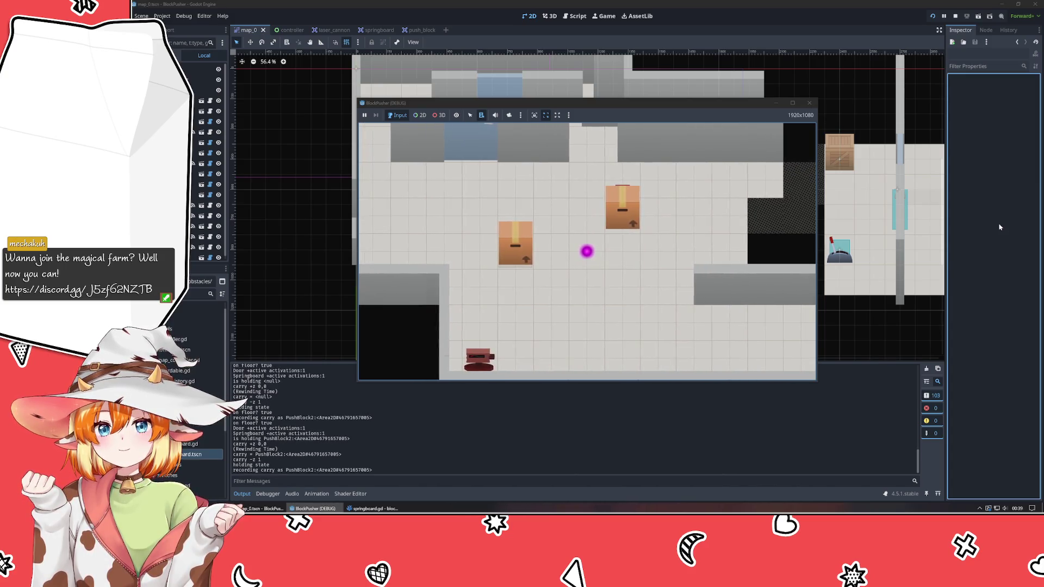
left_click(810, 103)
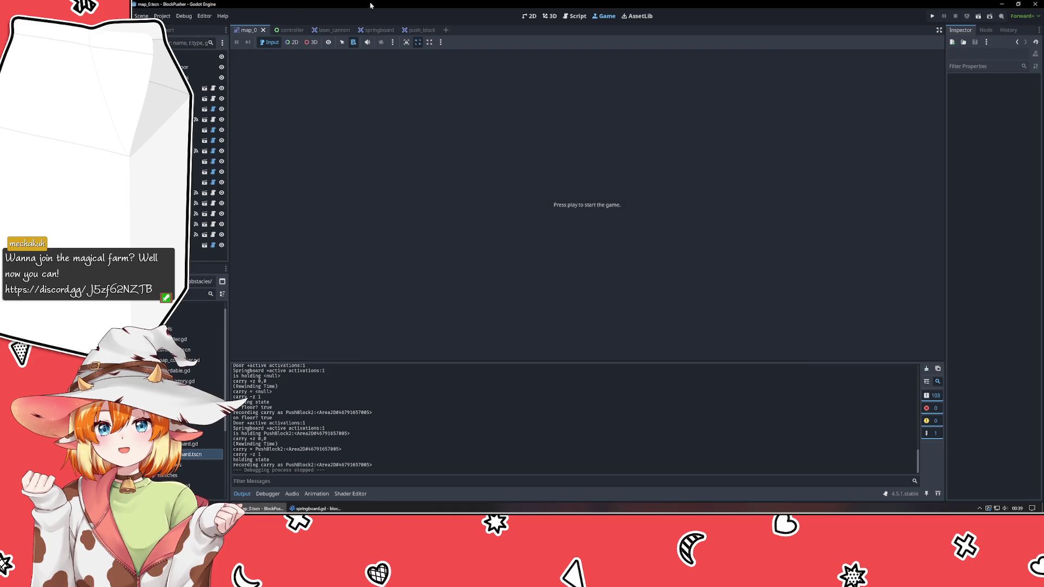
Step: Enable Tracks History on PushBlock2 in the 2D view and relaunch the game
left_click(530, 16)
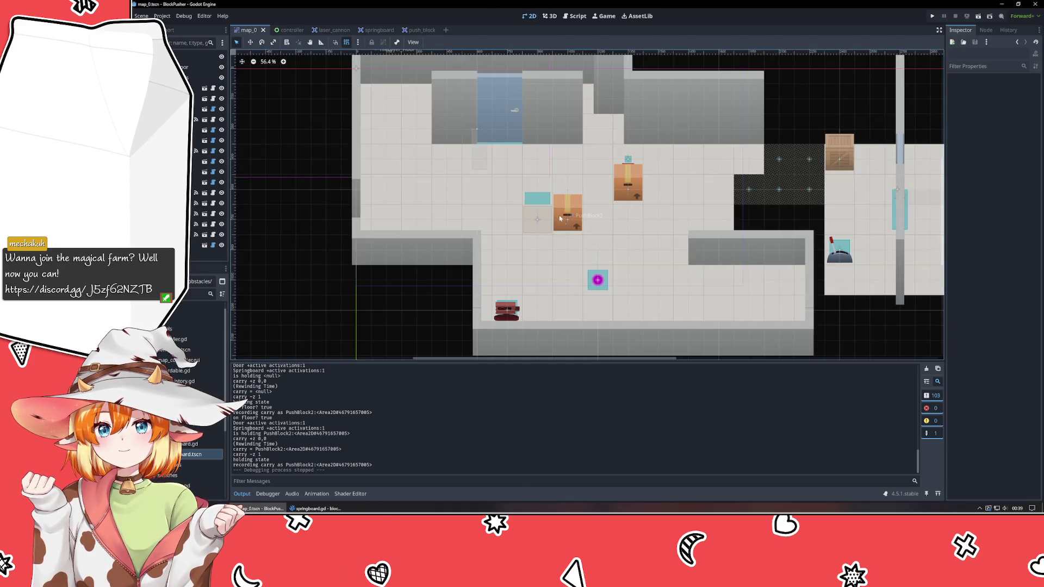
left_click(999, 177)
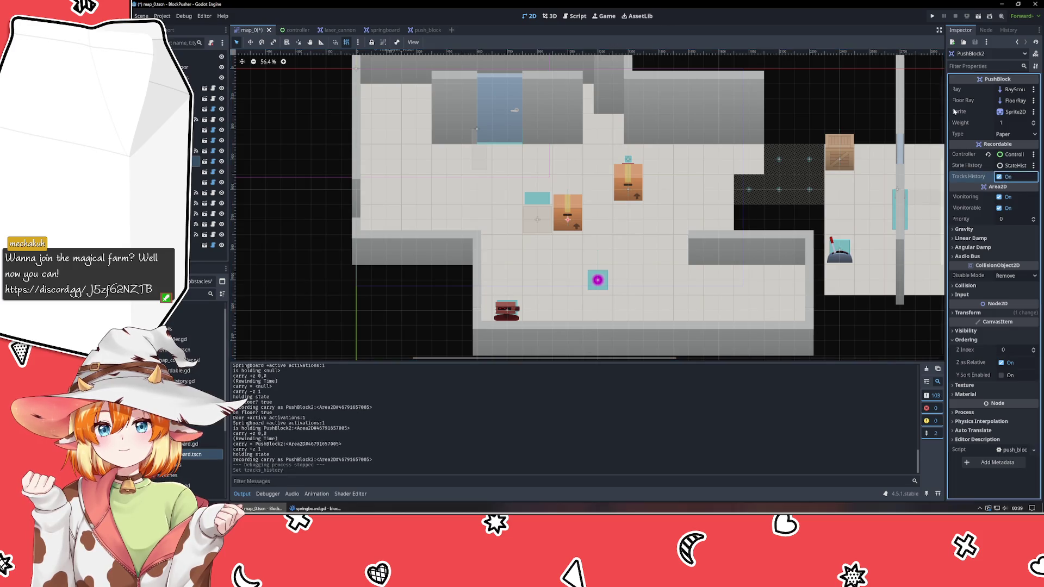
left_click(932, 17)
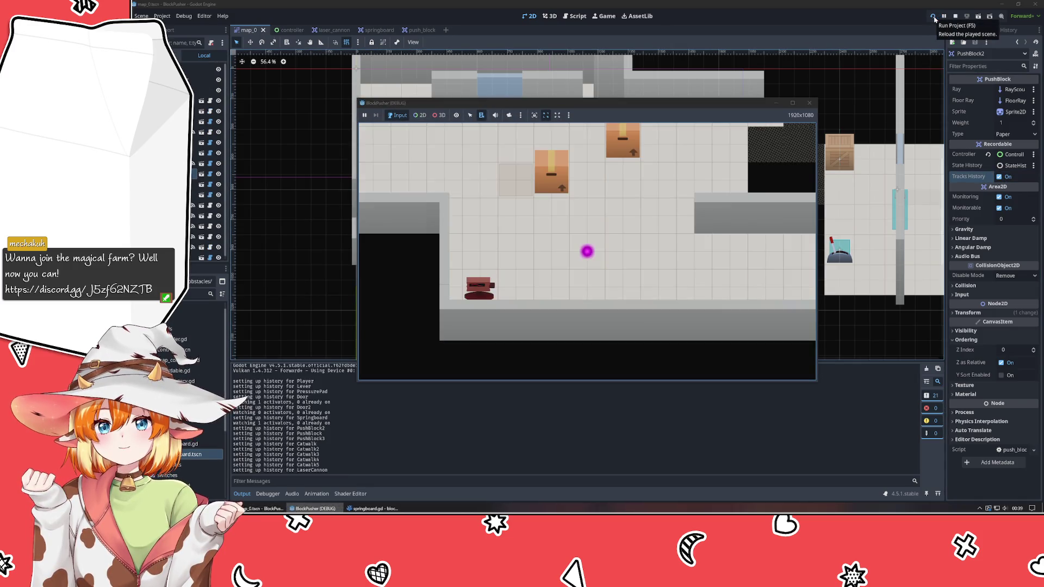
Step: Move right and up to grab the block, then rewind time twice
key("Right")
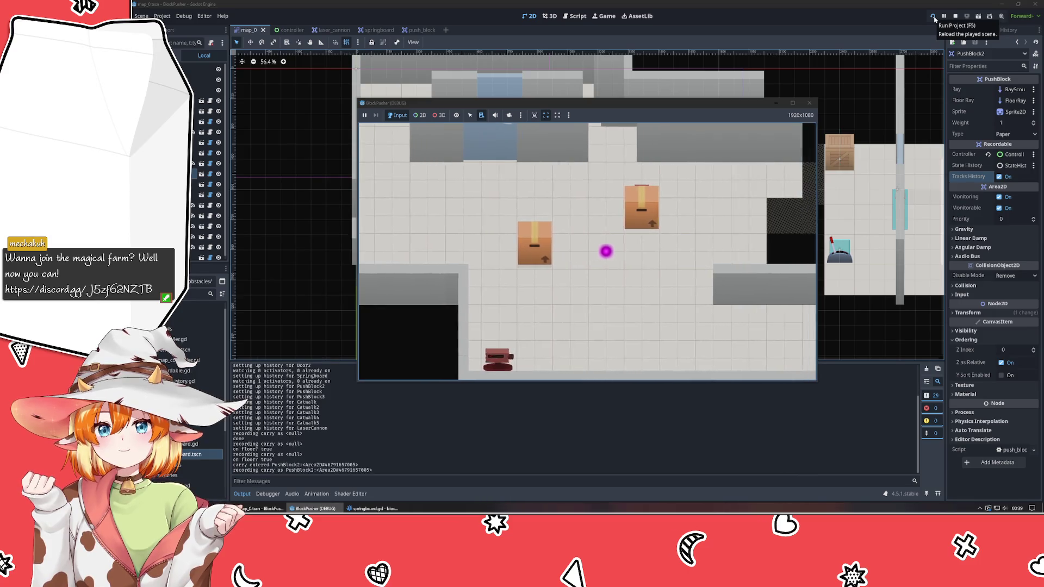
key("Up")
key("z")
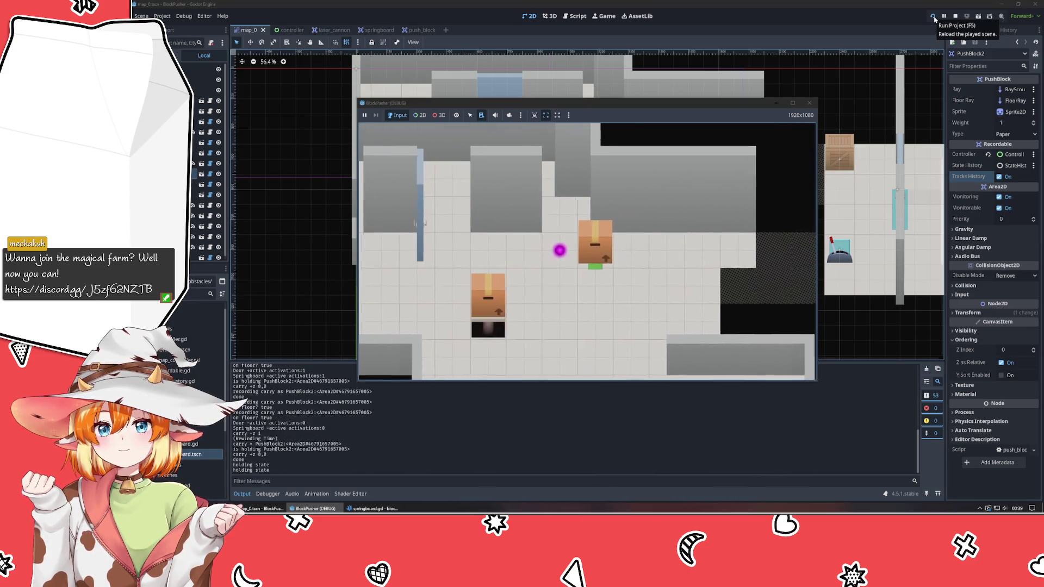
key("z")
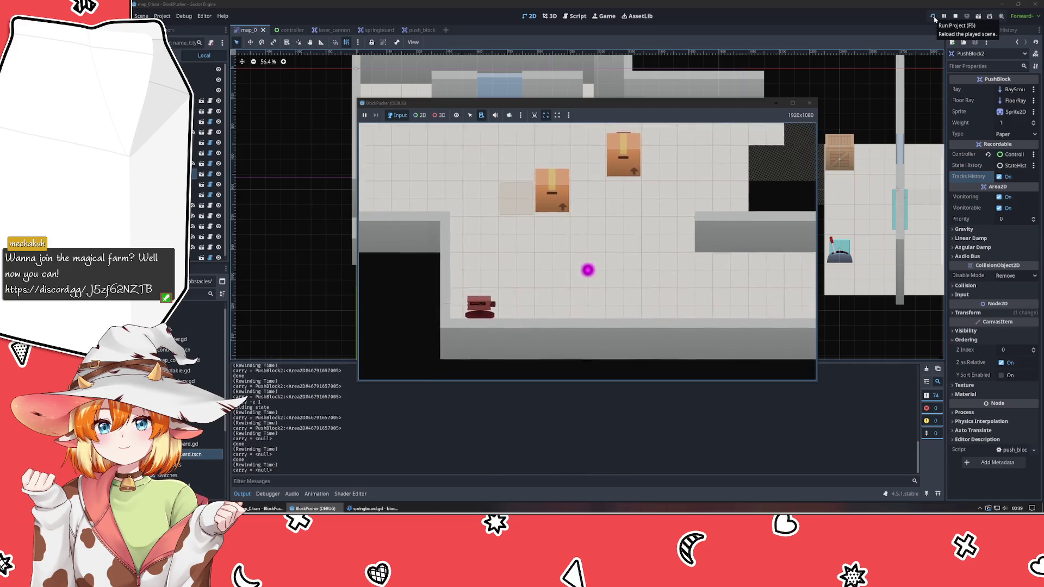
Step: Move left, right and up carrying the block, then rewind time four times
key("Left")
key("Right")
key("Up")
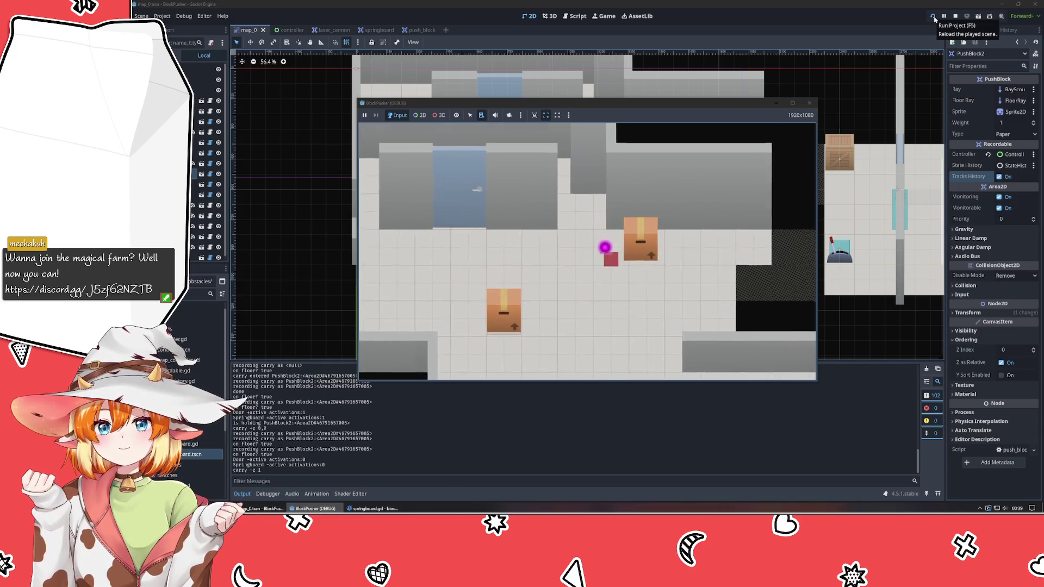
key("z")
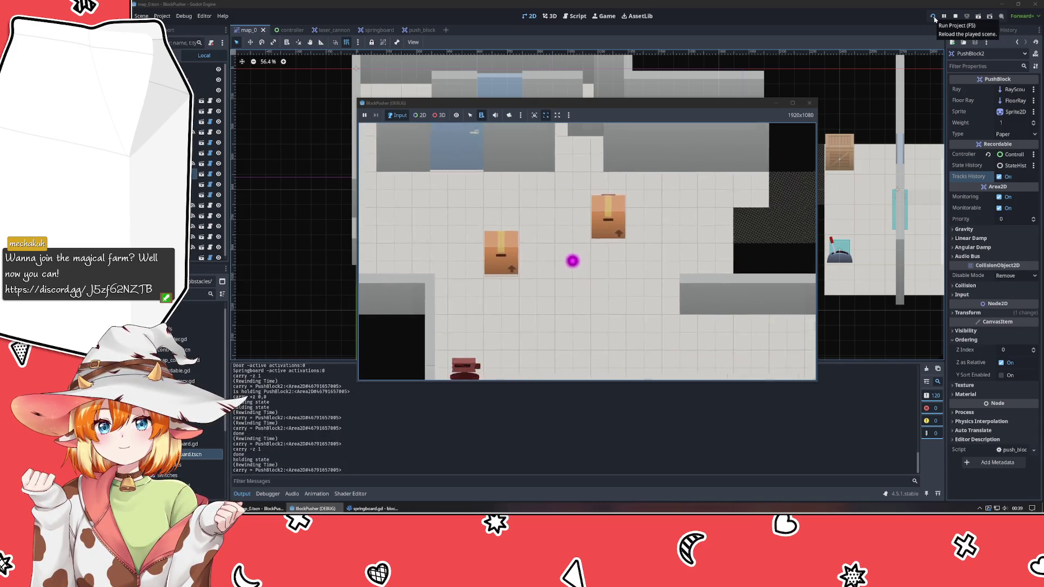
key("z")
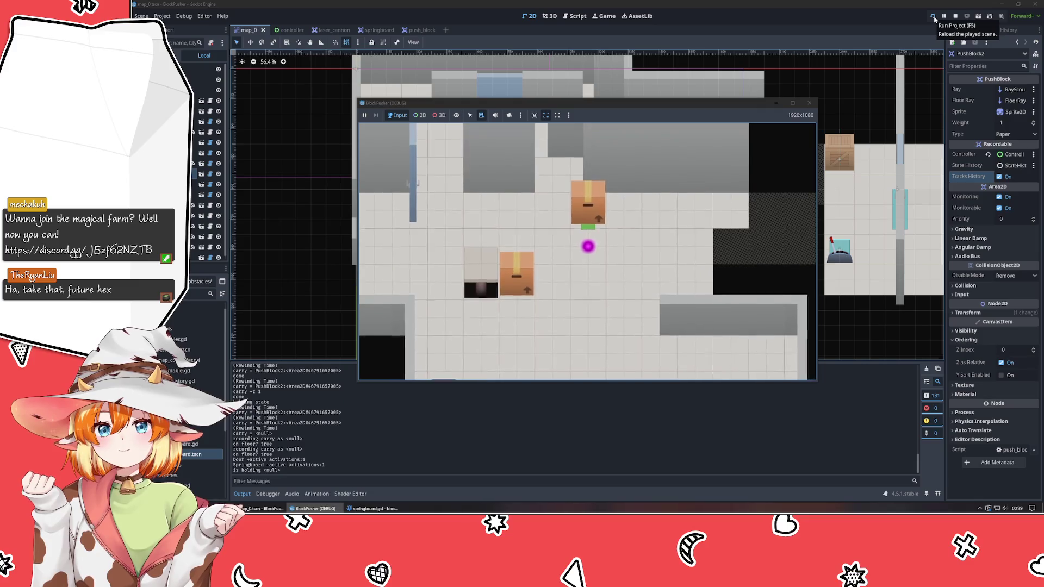
key("z")
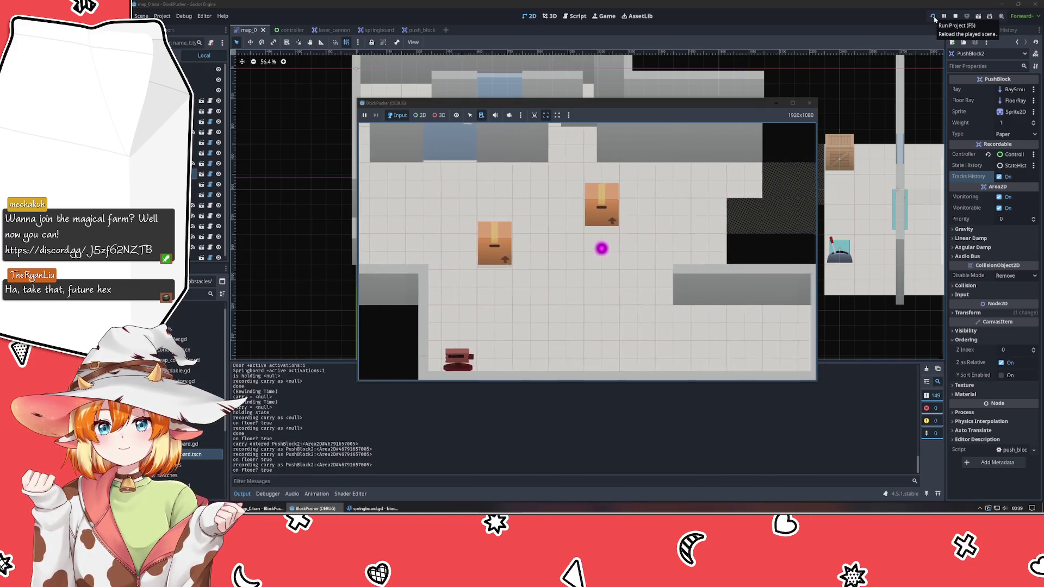
key("z")
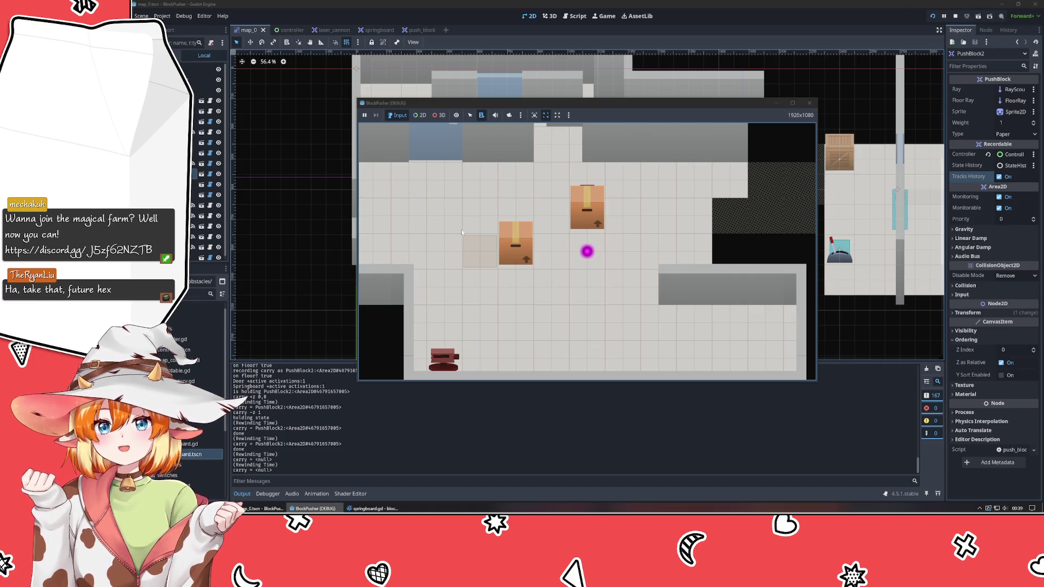
Step: Stop the game, untick Tracks History on PushBlock2, and bring up catwalk.gd in VSCodium
left_click(809, 102)
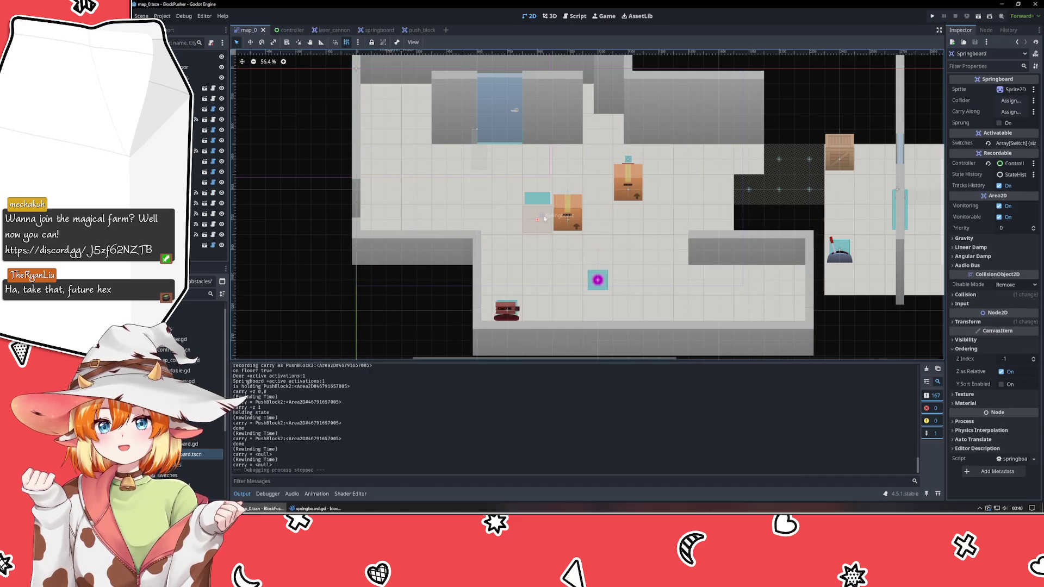
left_click(403, 322)
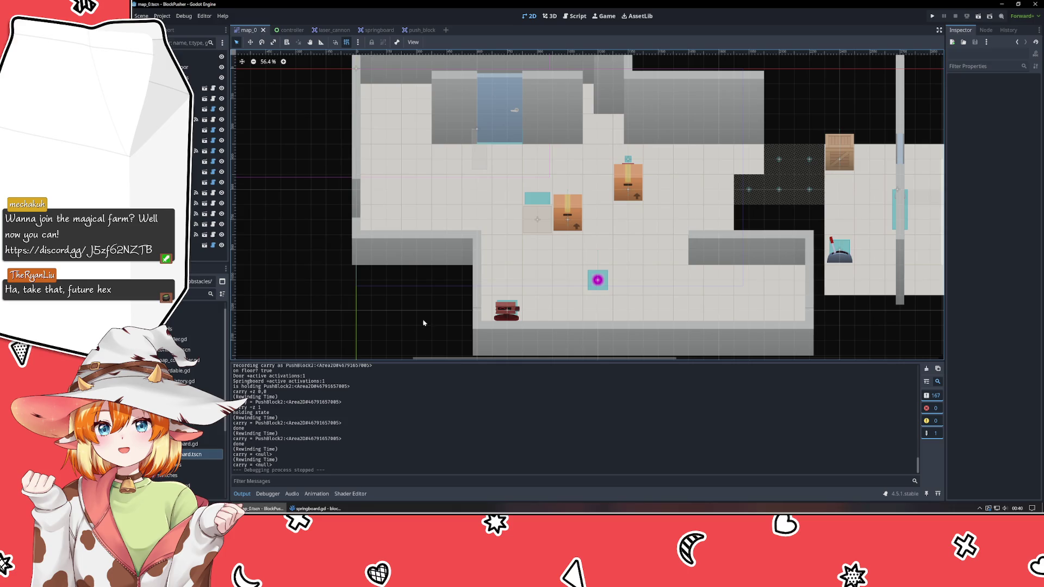
left_click(556, 219)
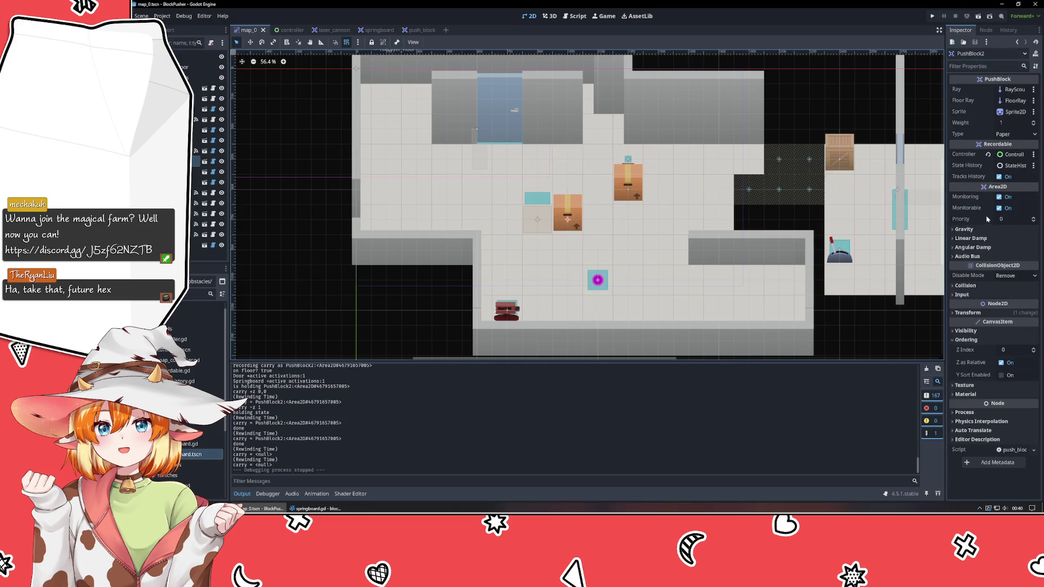
left_click(1001, 176)
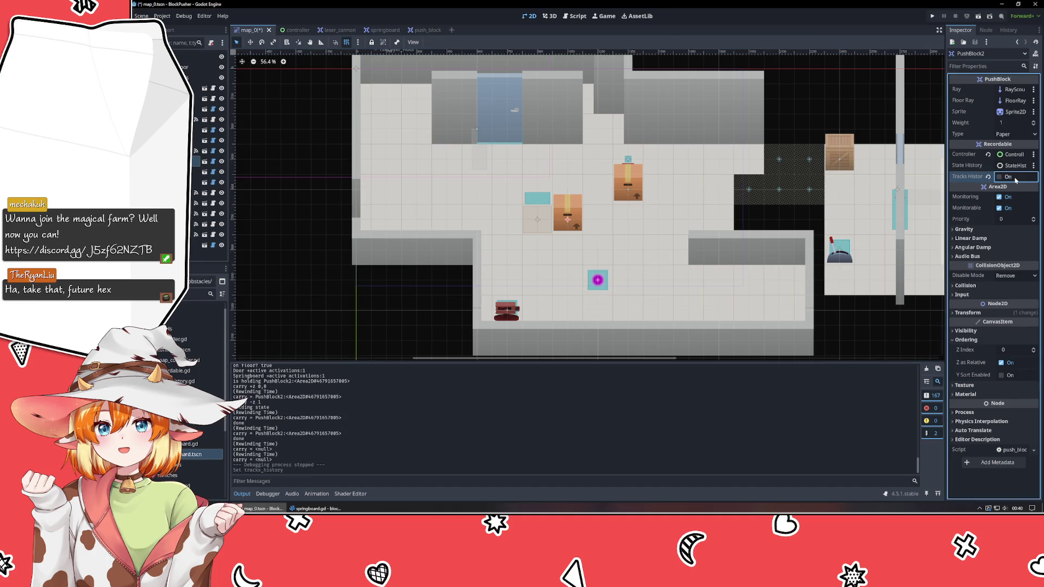
left_click(793, 120)
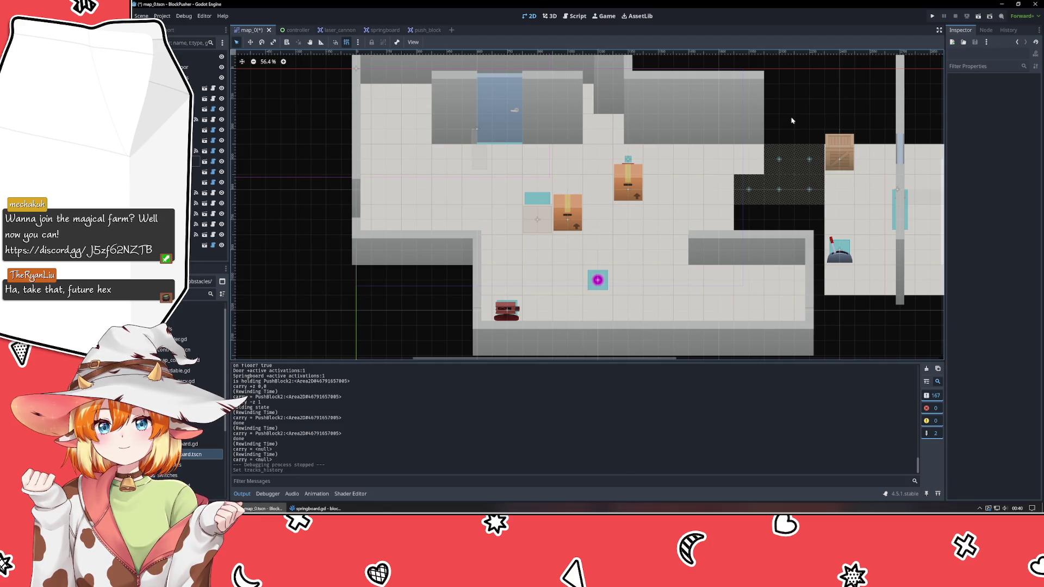
left_click(316, 509)
left_click(500, 298)
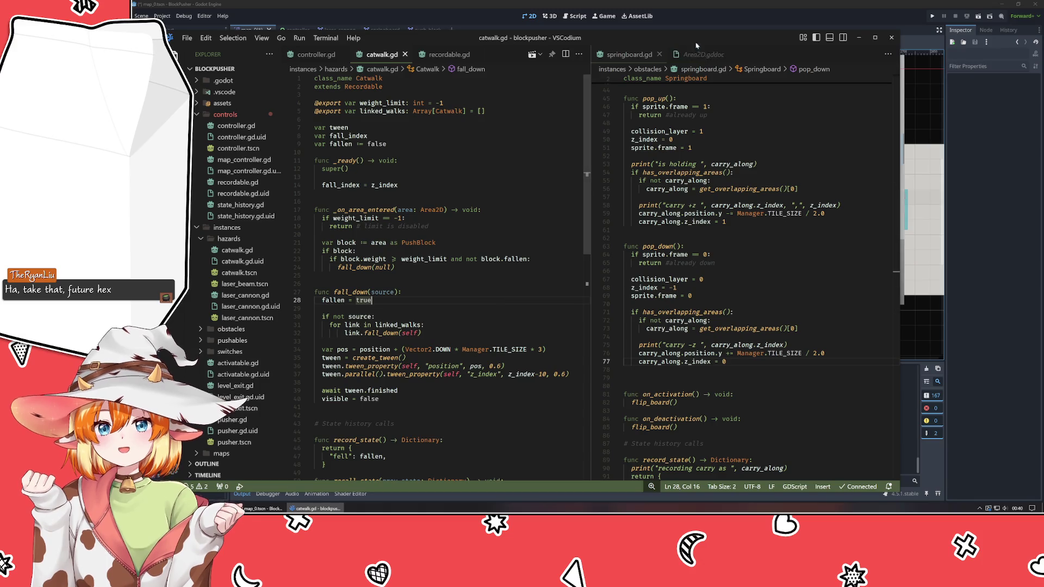
Step: Close the Area2D.gddoc preview, scroll through springboard.gd's pop_down code, and return to Godot
middle_click(694, 60)
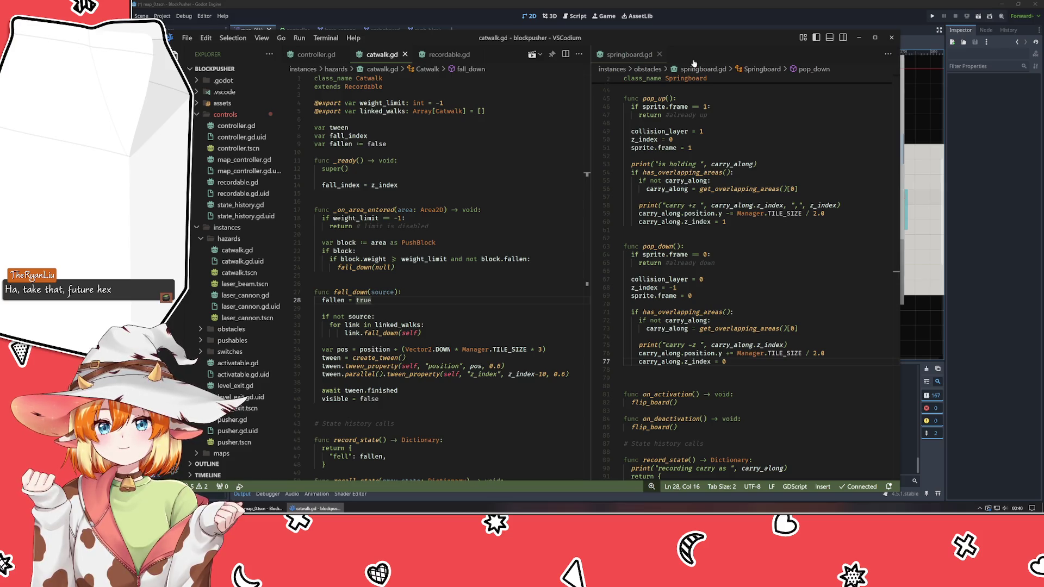
scroll(777, 221, "down", 1)
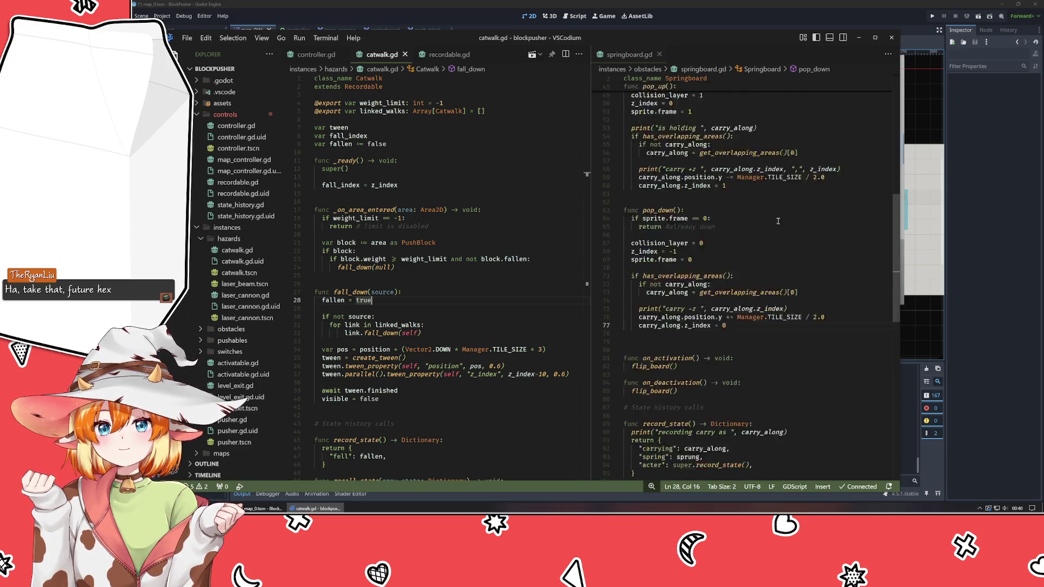
scroll(778, 220, "down", 5)
left_click(1005, 198)
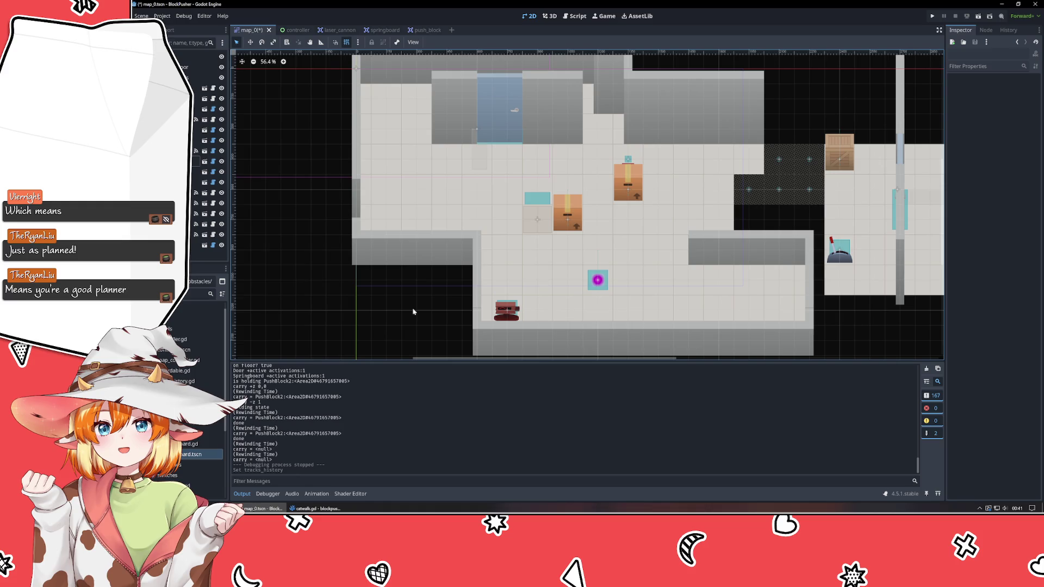
Step: Save map_0.tscn and launch the project for a test run
key("ctrl+s")
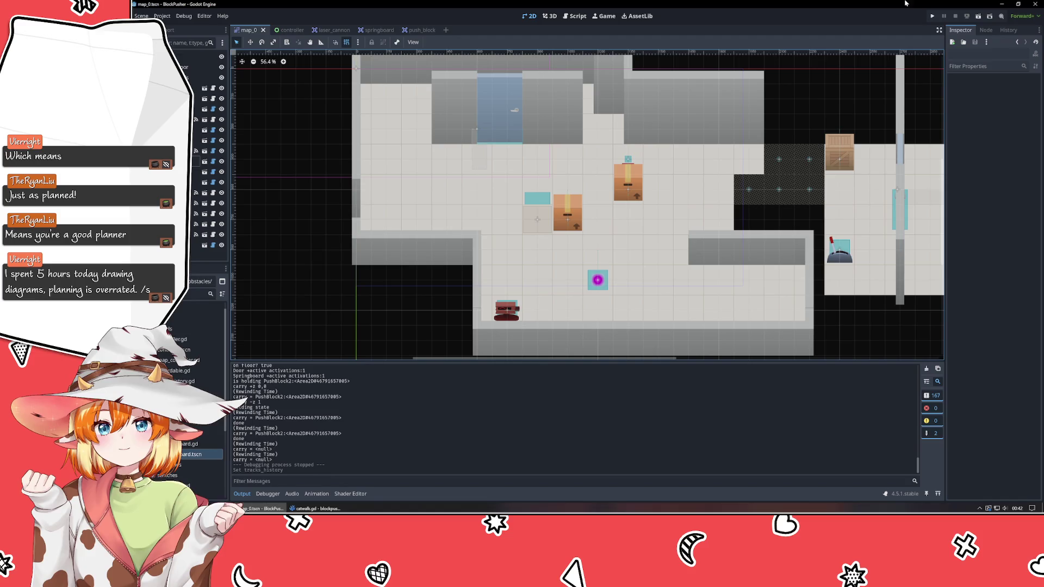
left_click(932, 16)
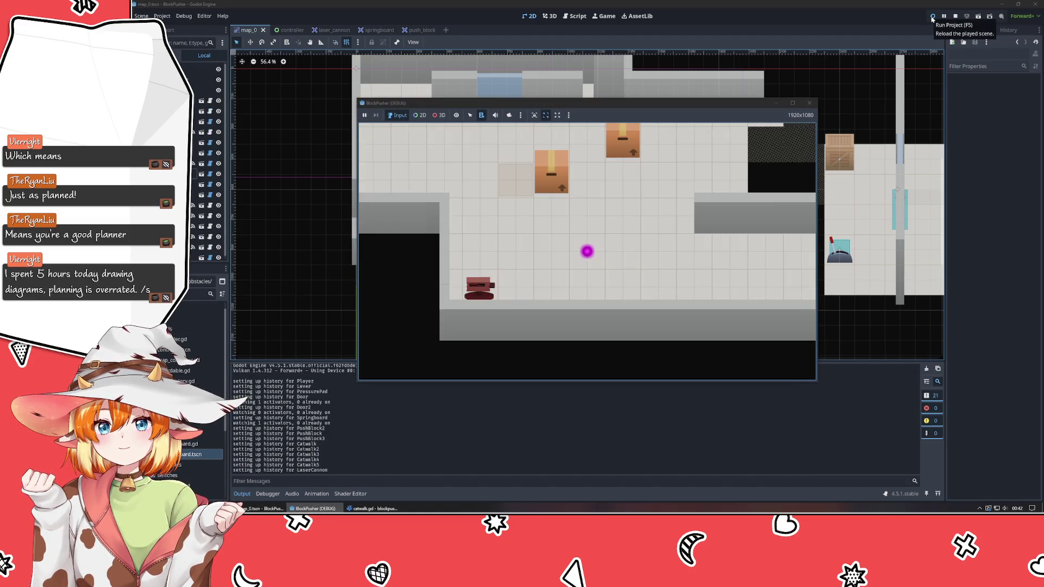
Step: Pick up PushBlock2 and carry it onto the pressure pad with the arrow keys
key("Up")
key("Right")
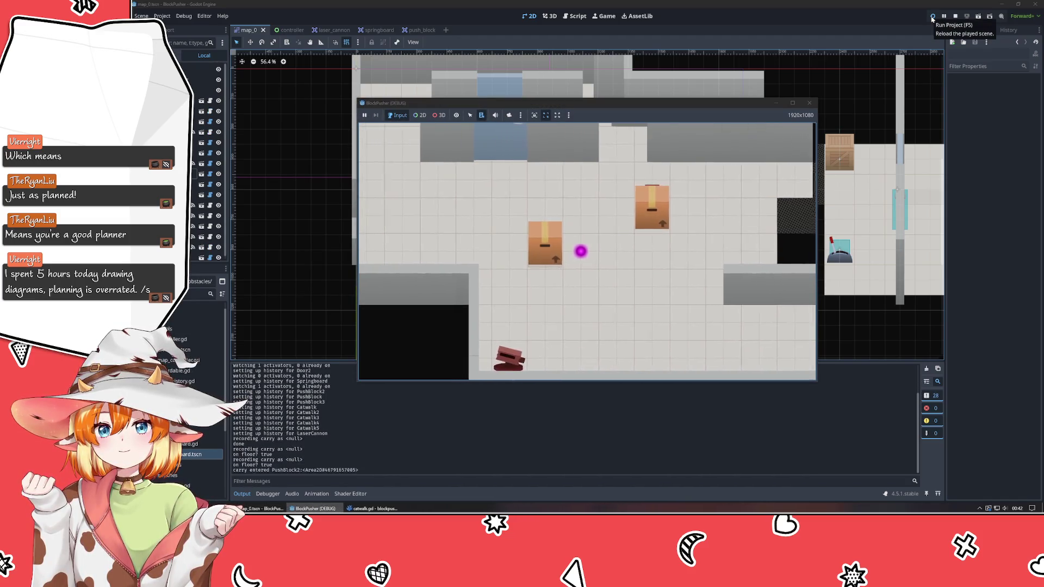
key("Up")
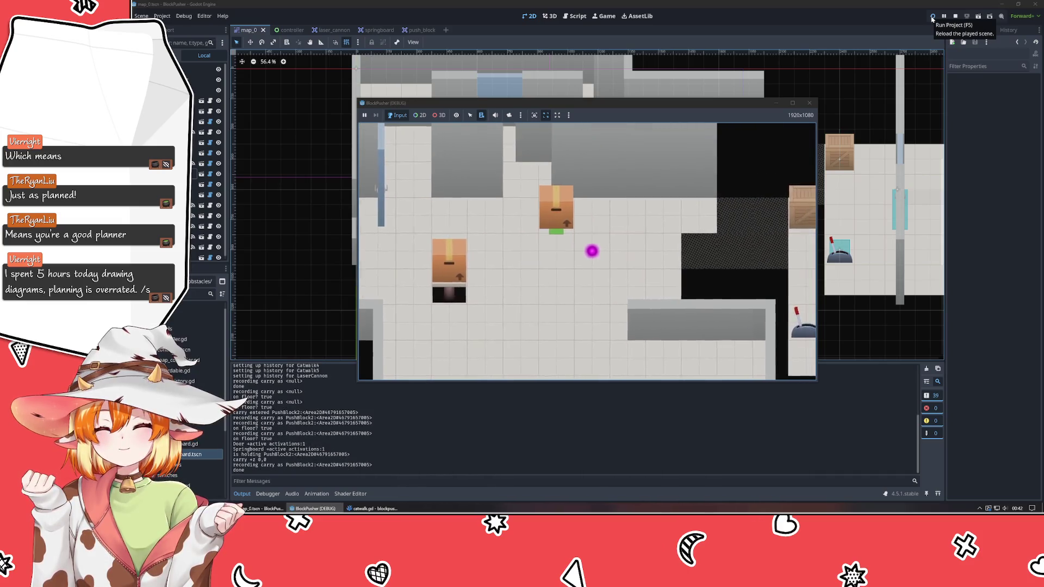
key("z")
key("z")
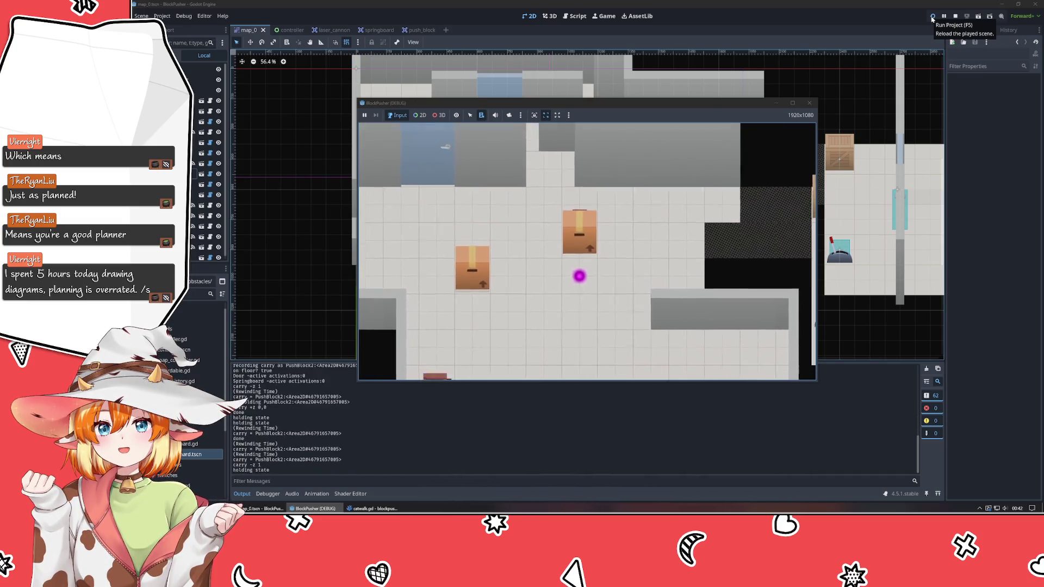
key("Right")
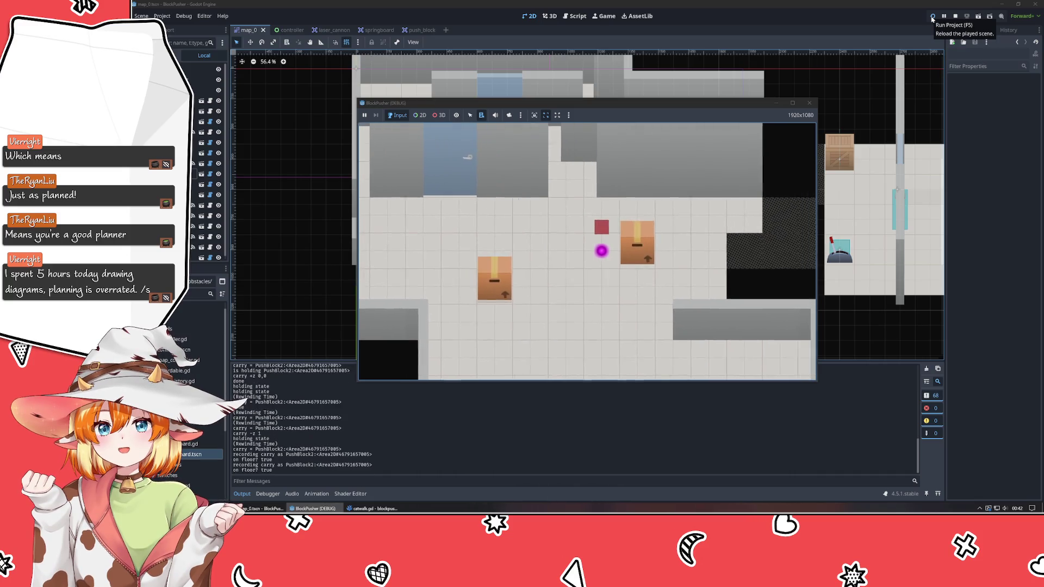
key("Up")
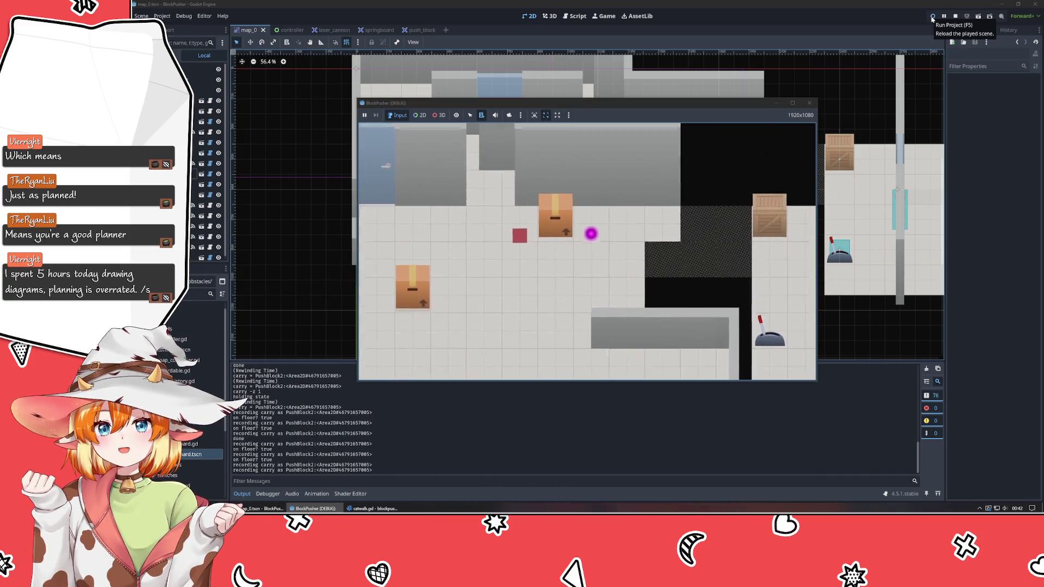
key("Left")
key("Right")
Step: Rewind time with repeated z presses back to the level's start
key("z")
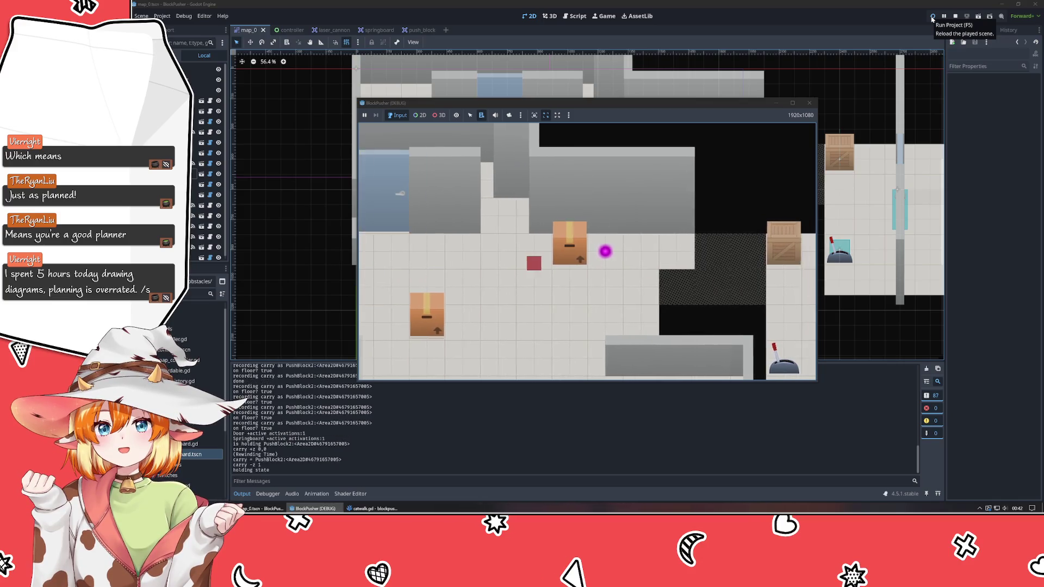
key("z")
key("z")
key("z")
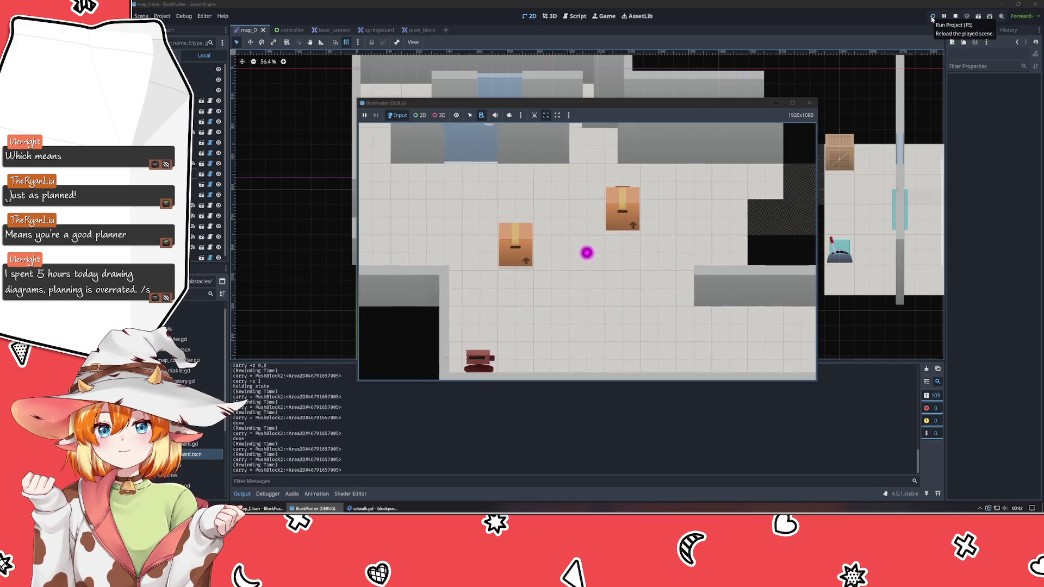
key("z")
key("z")
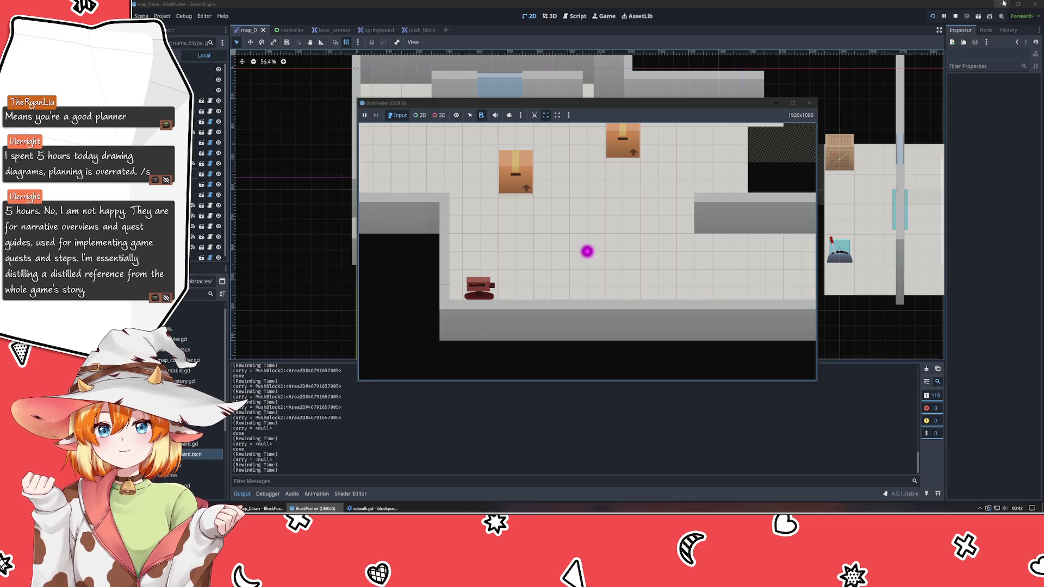
Step: Stop the game, set the Controller's Rewind Speed to 3, and run the project again
left_click(809, 103)
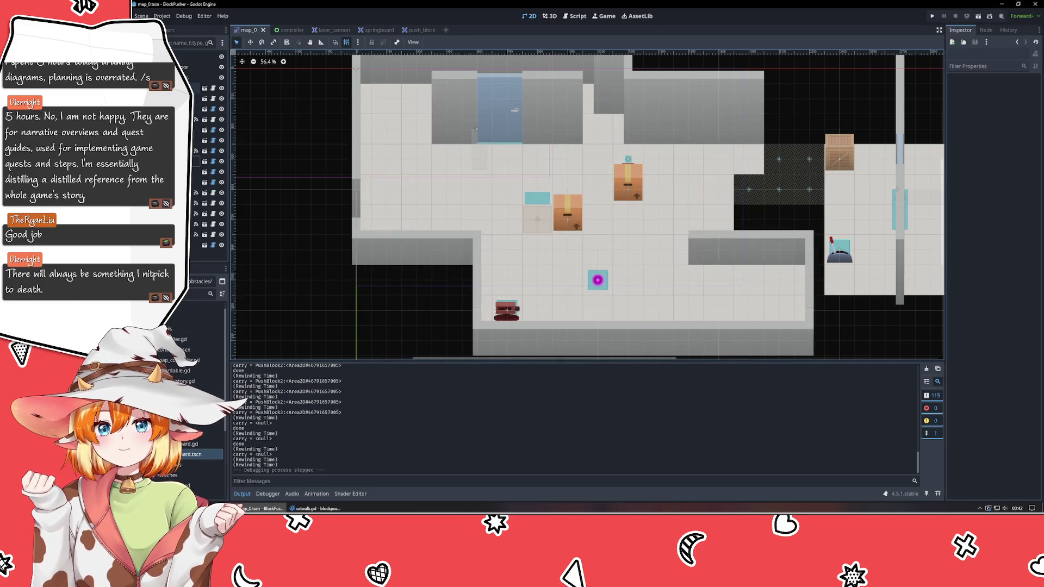
left_click(179, 88)
left_click(1033, 124)
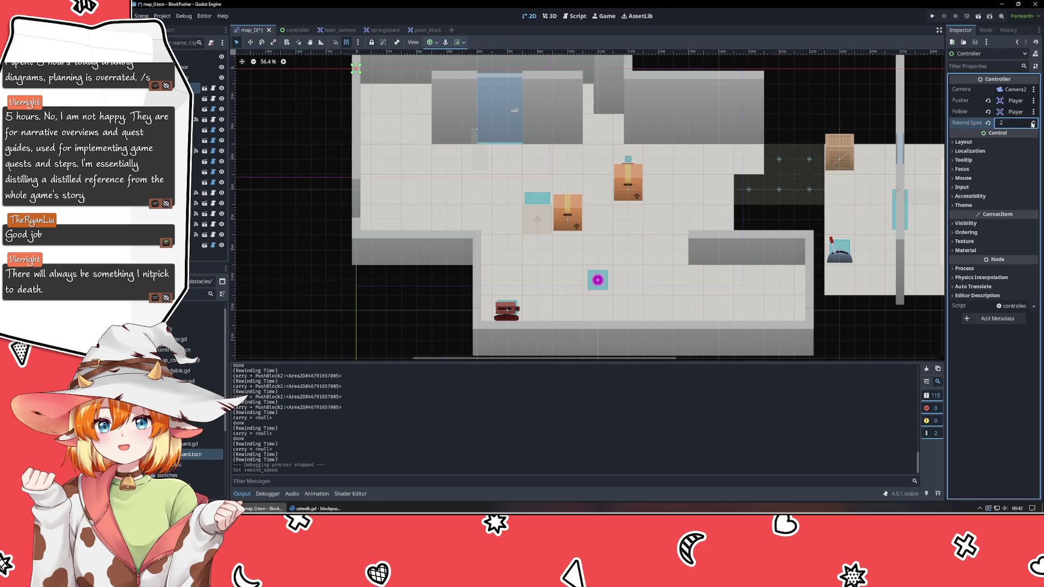
left_click(1033, 123)
left_click(932, 16)
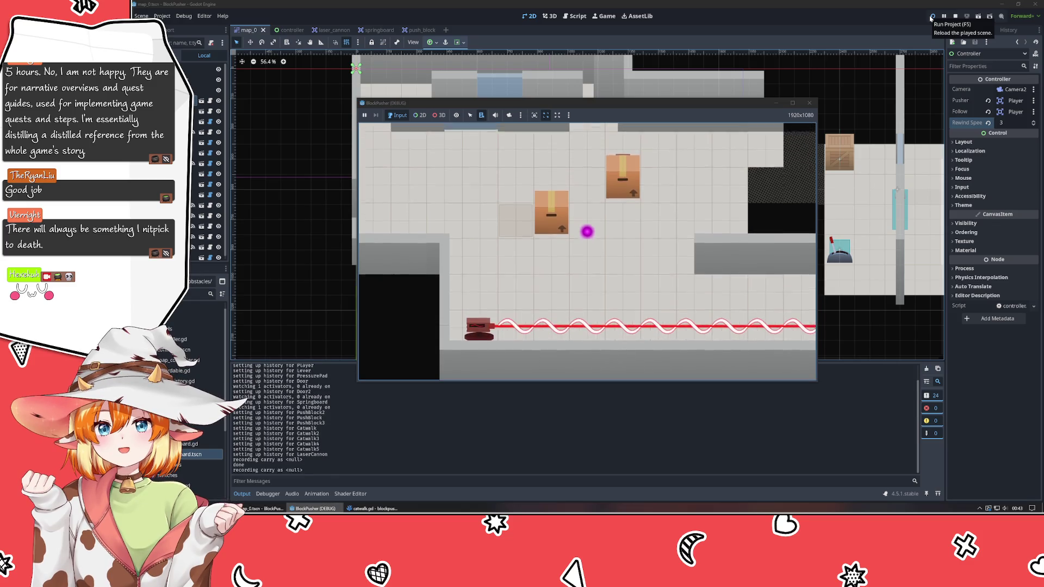
Step: Move up and carry the box to the right, then rewind with r
key("Up")
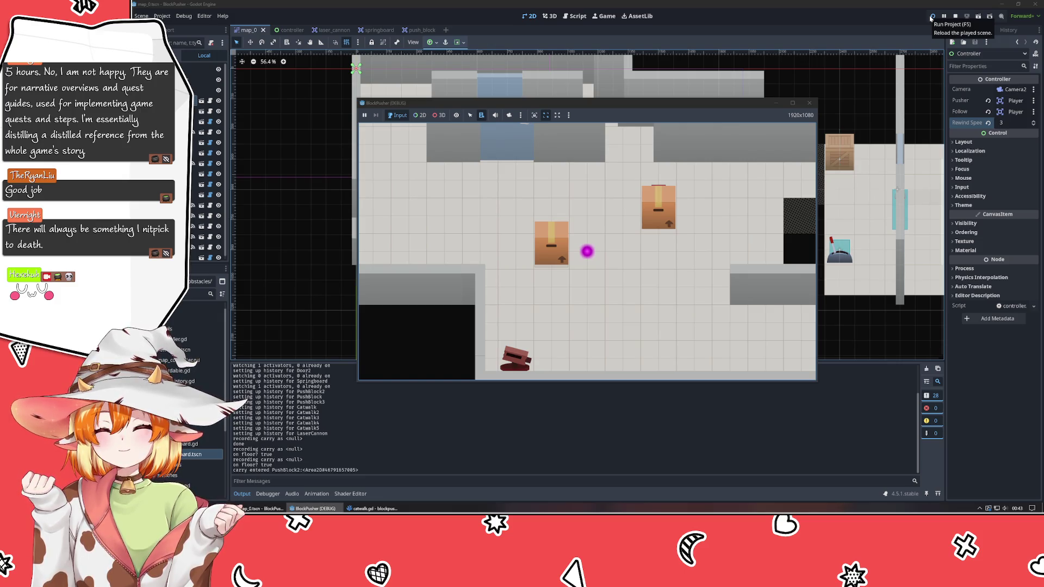
key("Right")
key("Up")
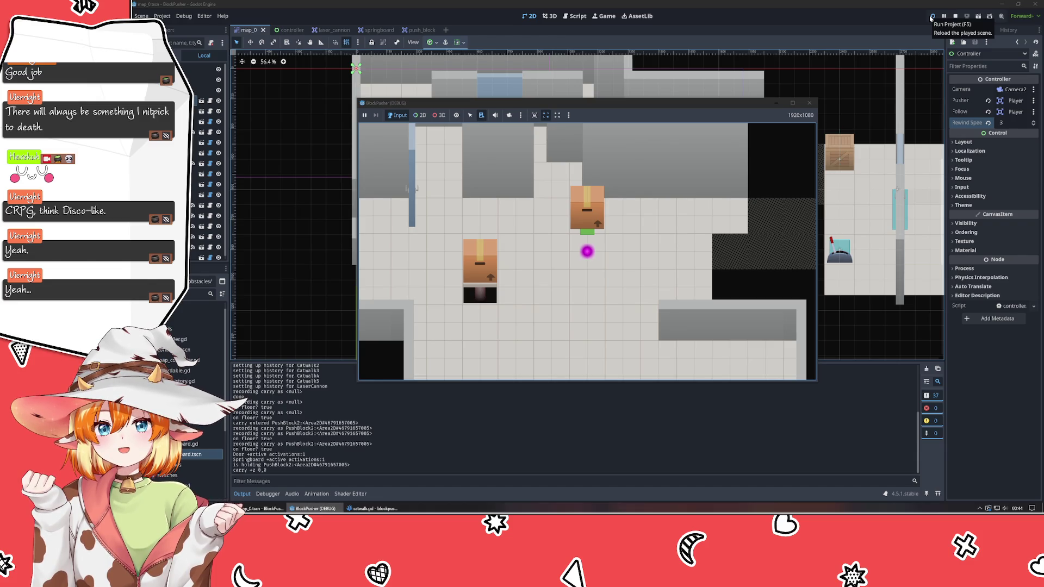
key("r")
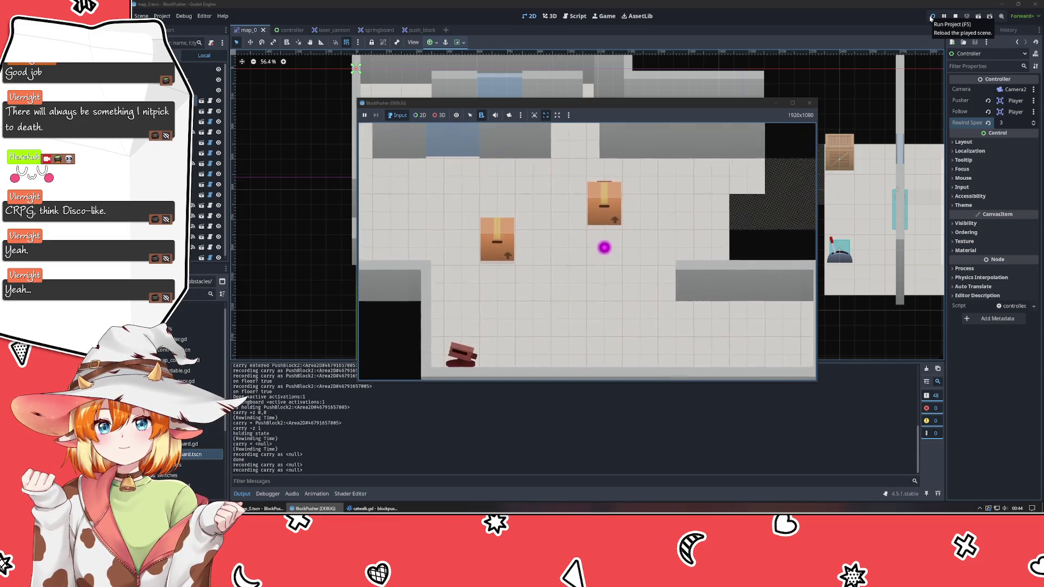
Step: Move the player right and up across the level, rewinding with r after each run
key("Right")
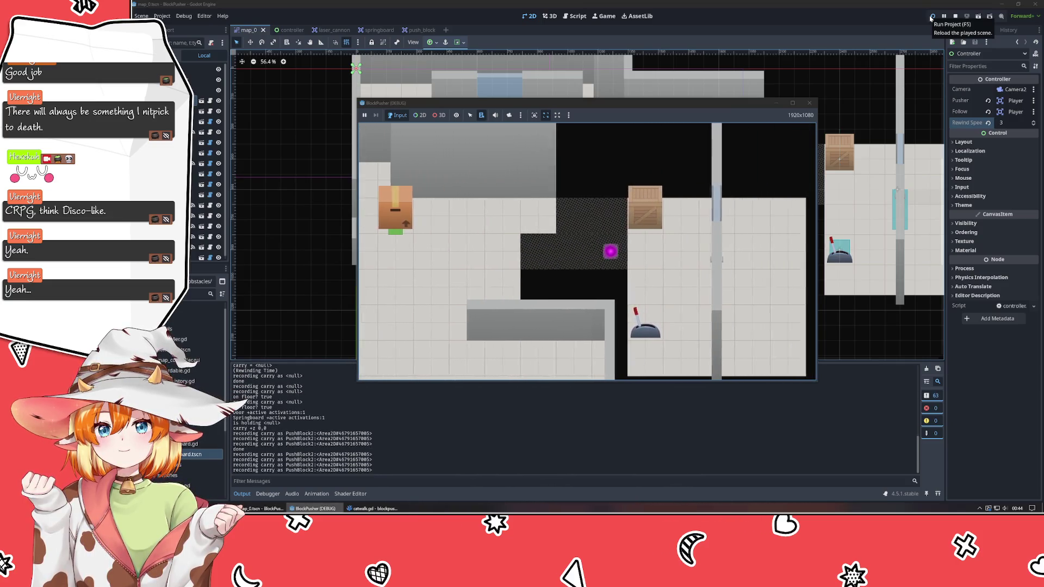
key("r")
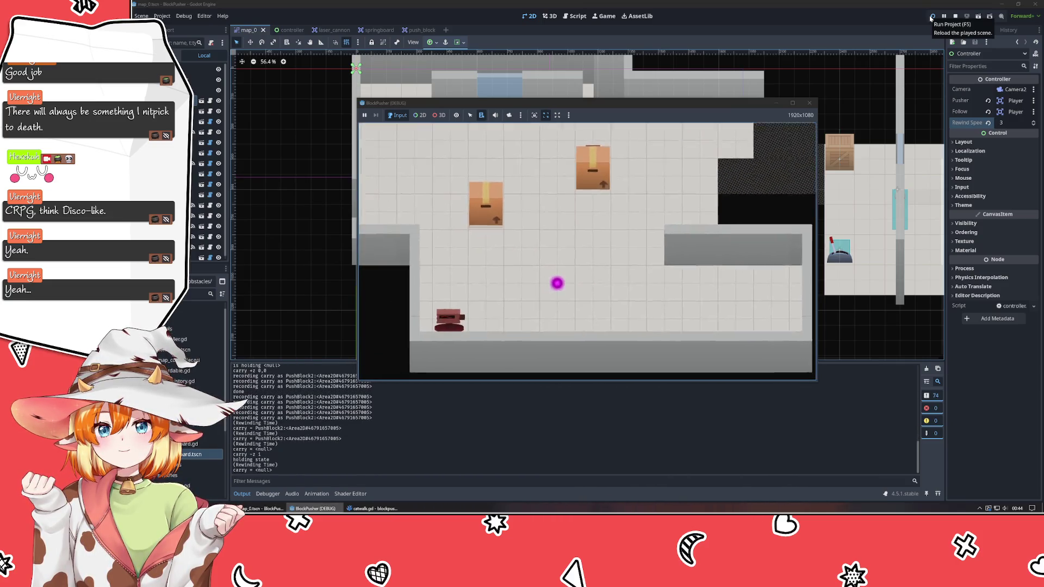
key("Right")
key("Up")
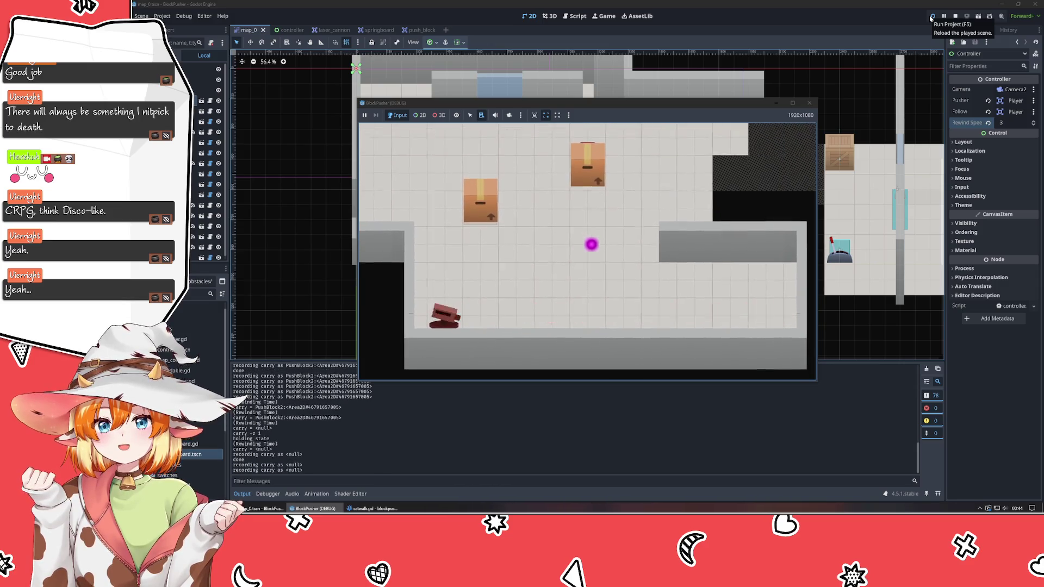
key("Right")
key("Up")
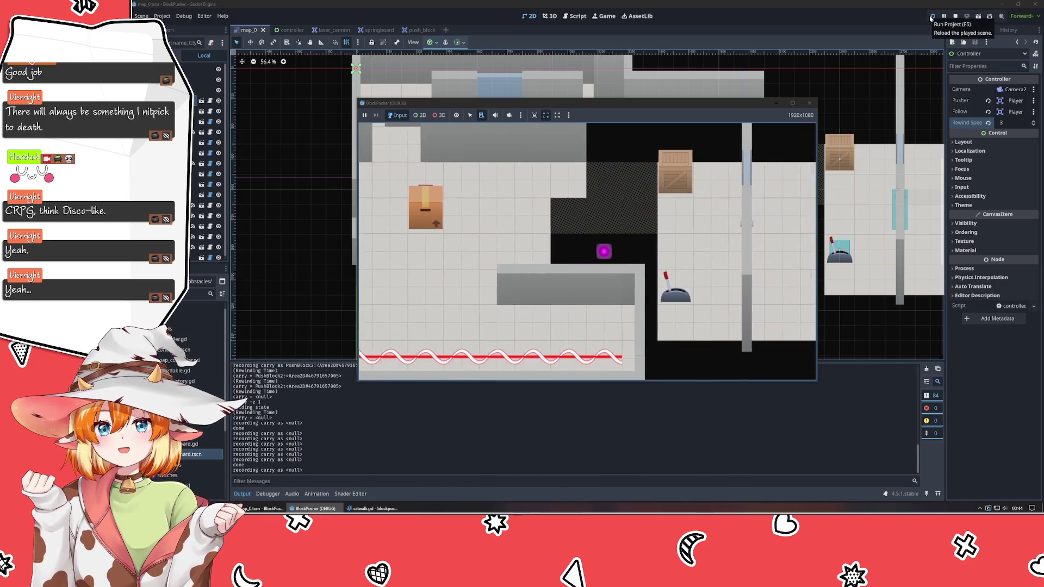
key("r")
key("r")
key("r")
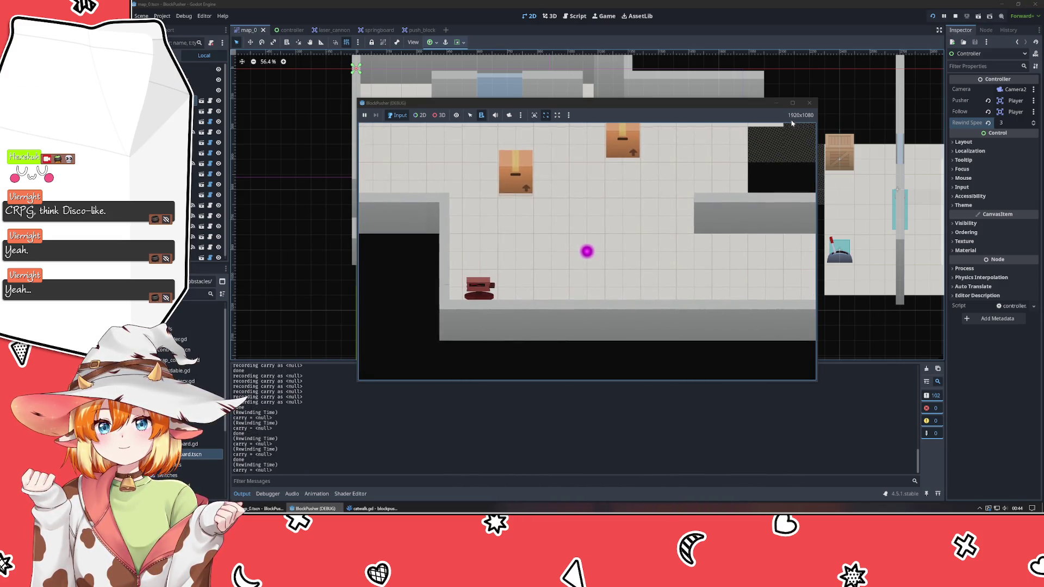
Step: Stop the game, raise the Controller's Rewind Speed to 5, and relaunch the project
left_click(810, 102)
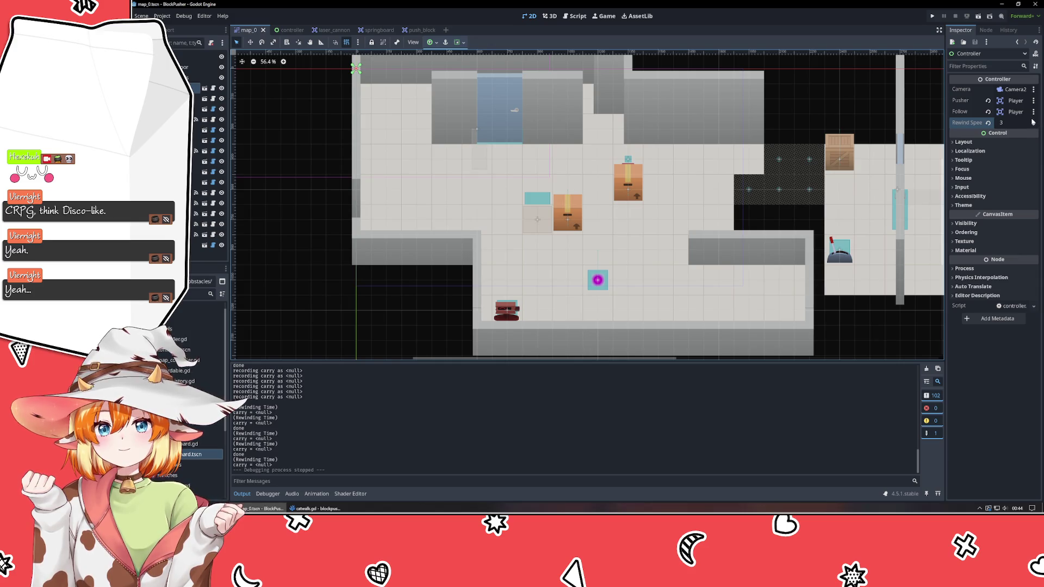
left_click(1034, 124)
left_click(1035, 123)
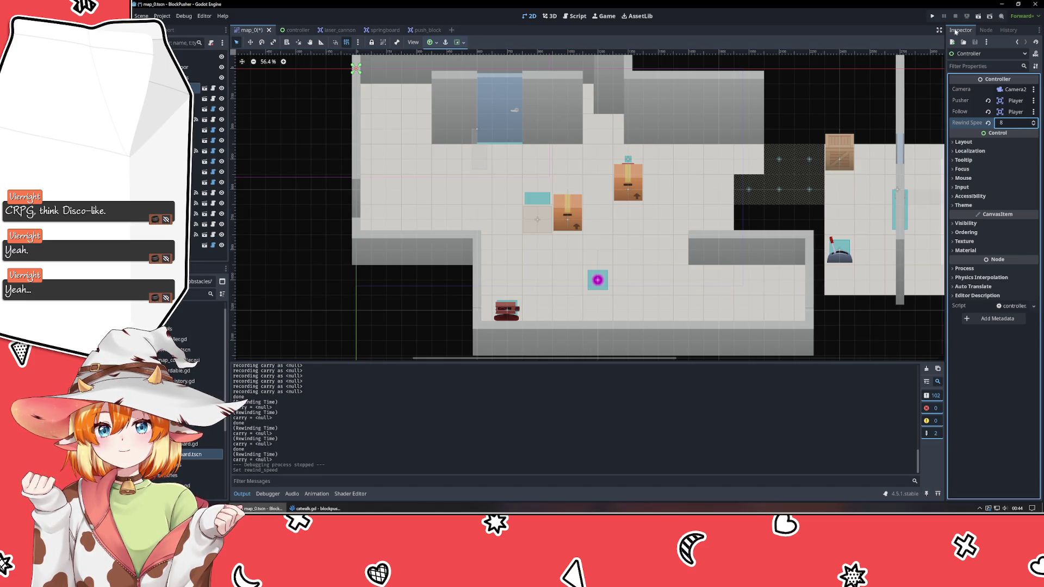
left_click(933, 17)
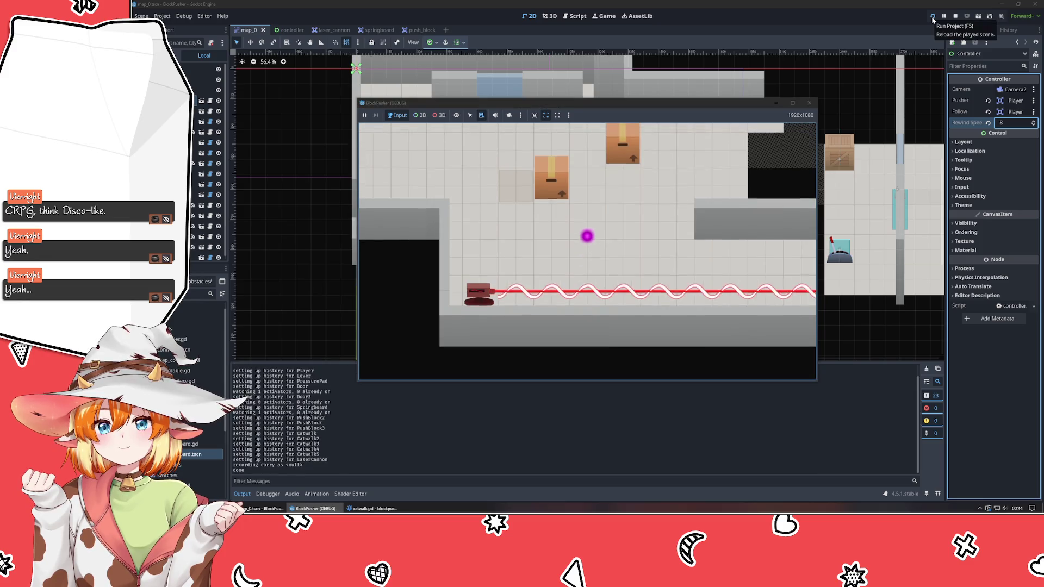
Step: Move the player onto the grated floor, rewind with z at the faster speed, and close the game
key("Up")
key("Up")
key("Right")
key("Right")
key("Right")
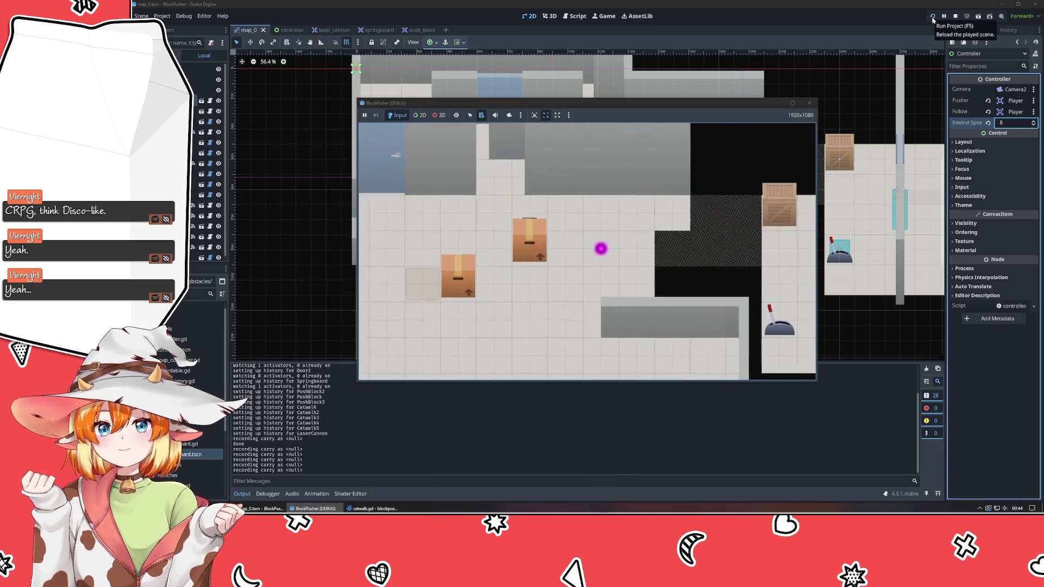
key("Right")
key("Right")
key("Right")
key("z")
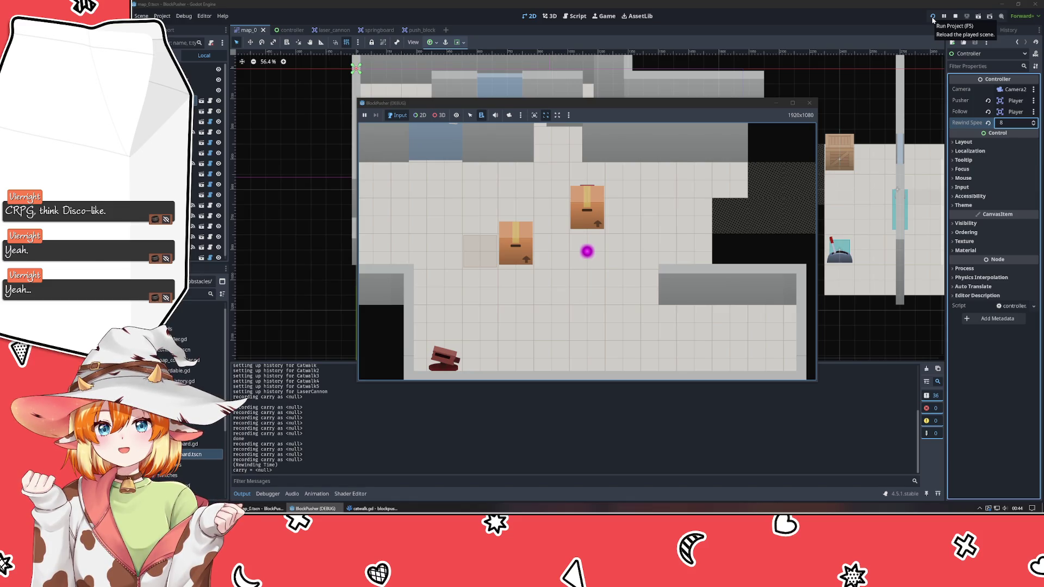
left_click(810, 103)
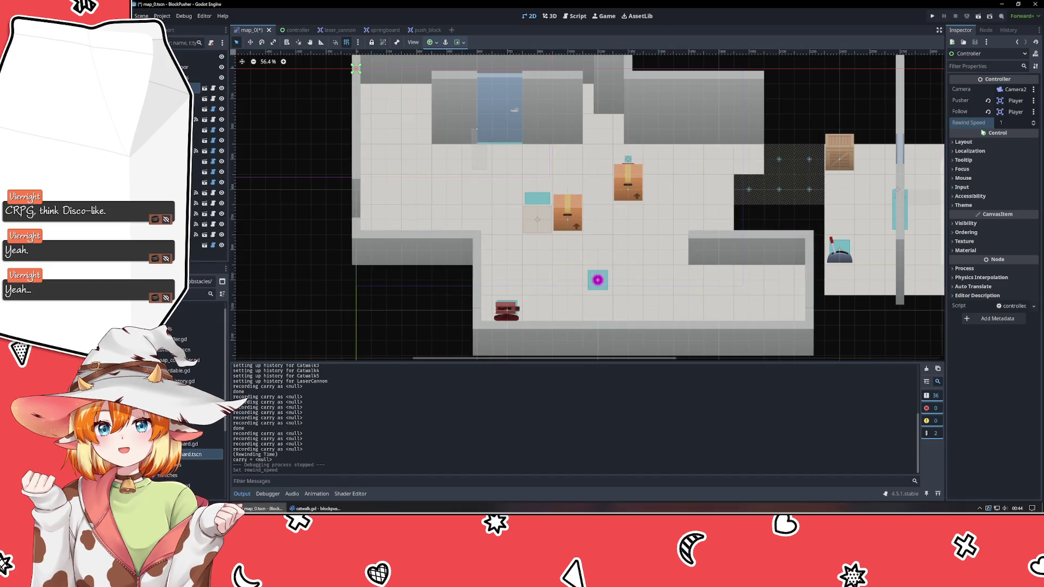
Step: Commit the new Rewind Speed value and save map_0 with Ctrl+S
left_click(791, 121)
key("ctrl+s")
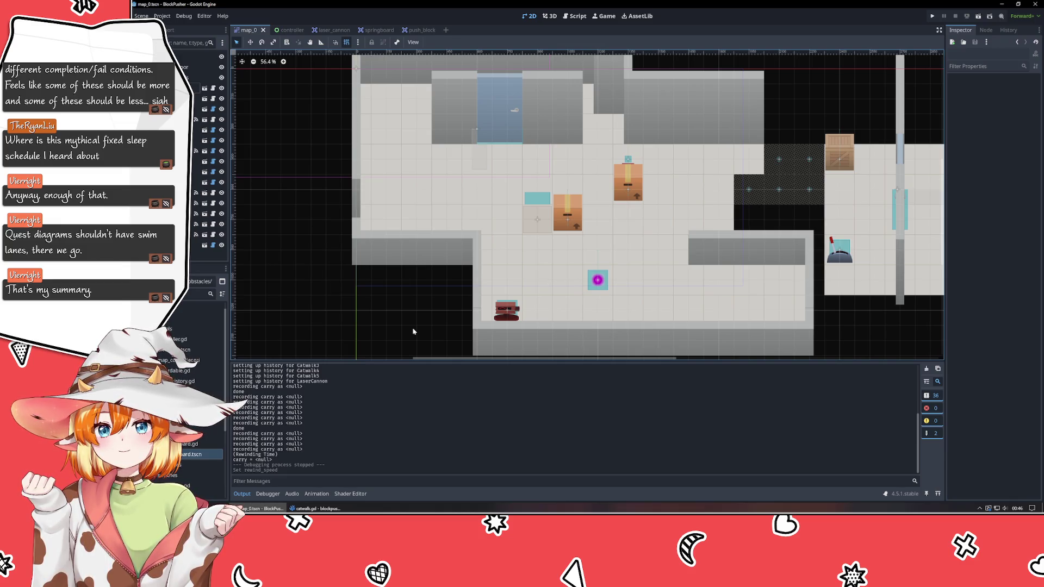
Step: Drag the Lever into the main room and further down-right to (1800, 1050), saving map_0 after each move
mouse_move(373, 302)
left_mouse_down()
mouse_move(380, 291)
mouse_move(274, 289)
mouse_move(311, 293)
left_mouse_up()
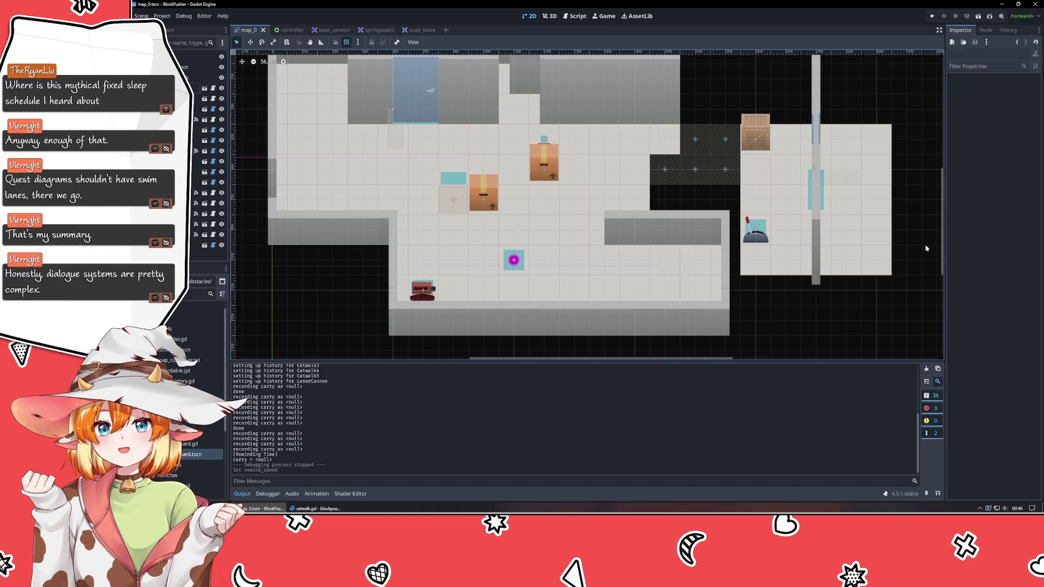
left_click_drag(742, 245, 606, 223)
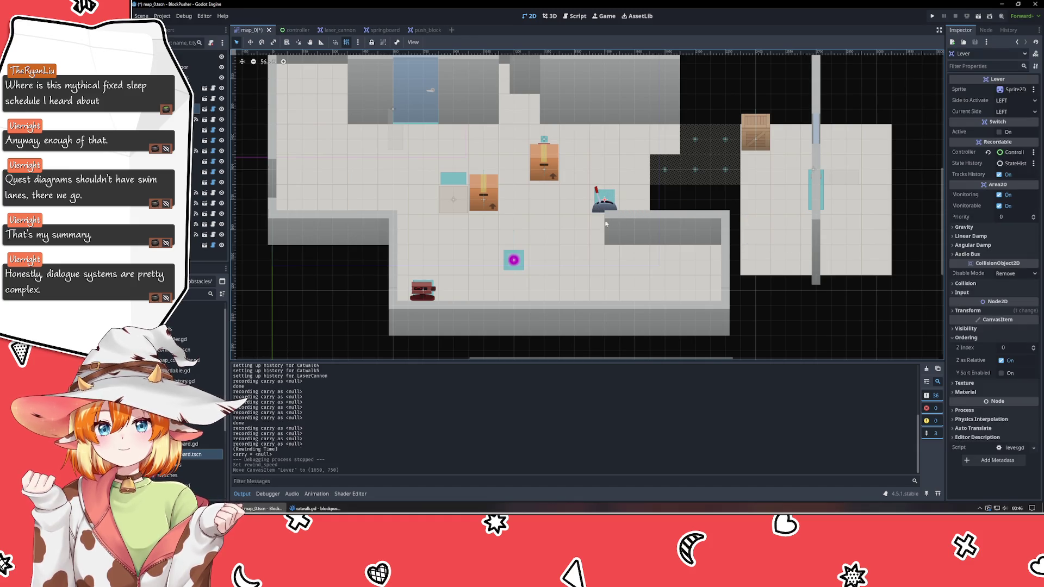
left_click(841, 351)
key("ctrl+s")
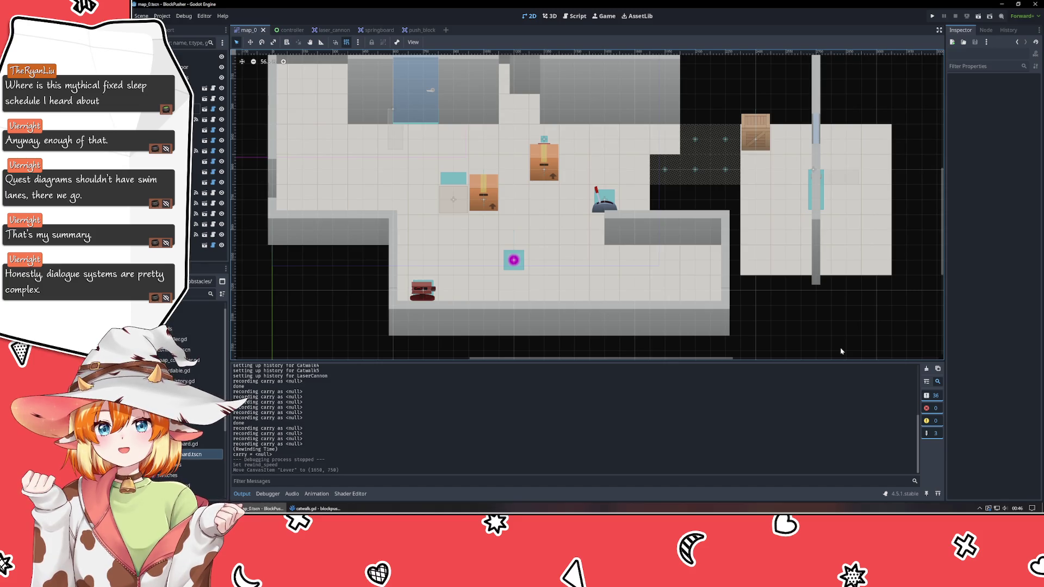
left_click_drag(605, 202, 634, 262)
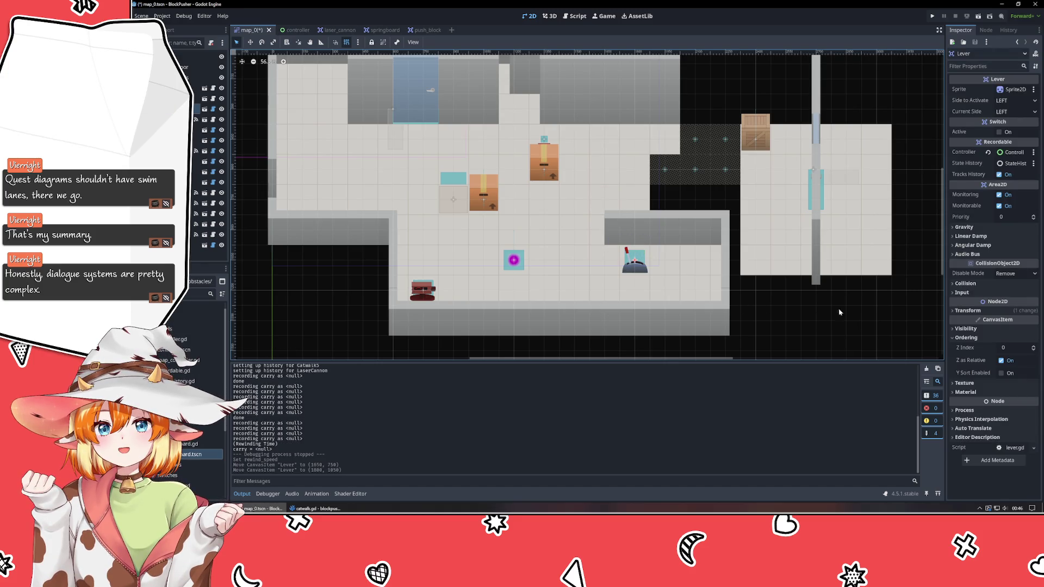
key("ctrl+s")
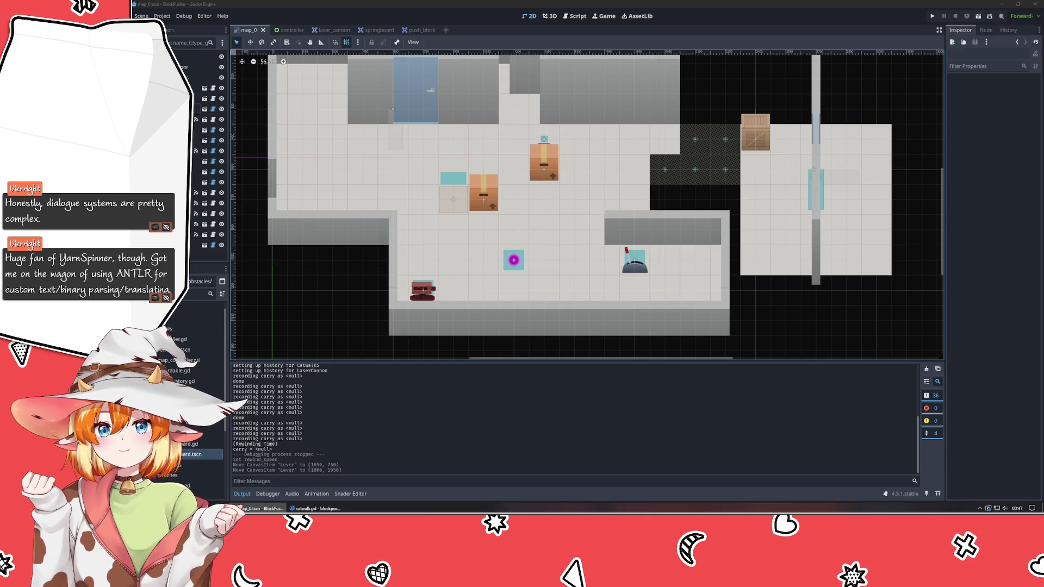
key("alt+Tab")
Step: Search 'YarnSpinner' in a new tab and open the official yarnspinner.dev site
key("ctrl+t")
type("YarnSpinner")
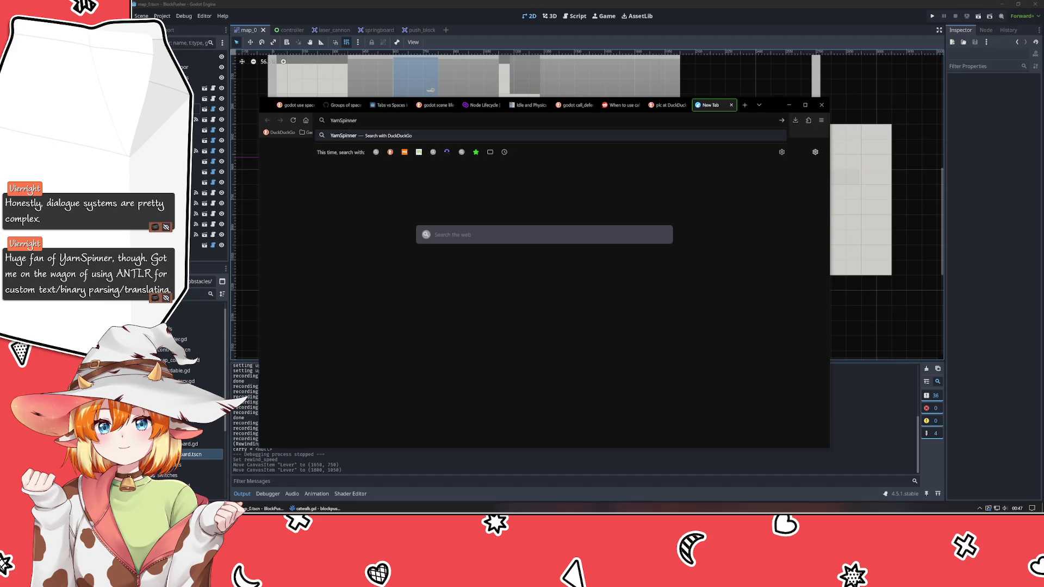
key("Return")
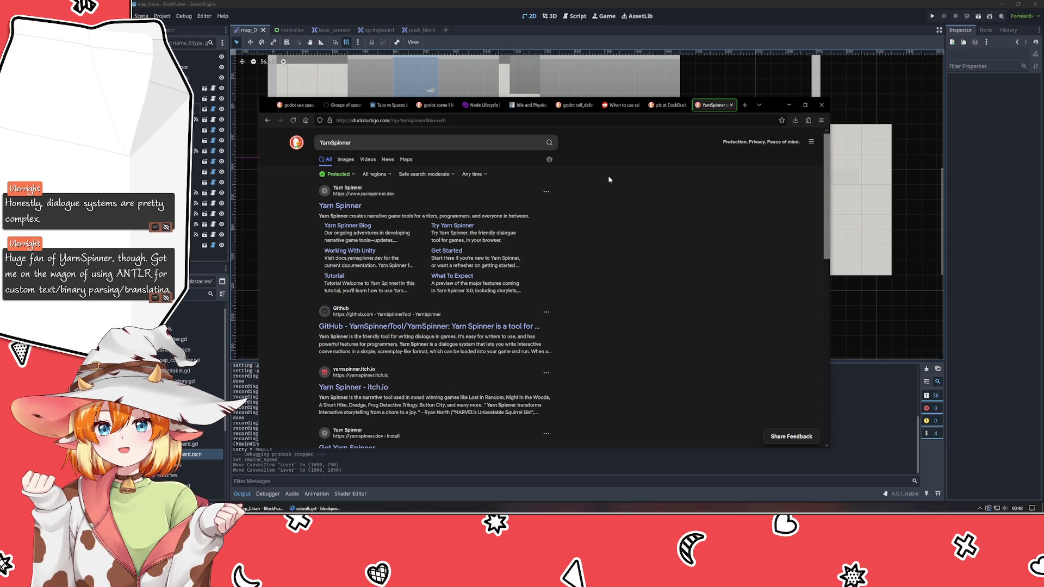
left_click(468, 207)
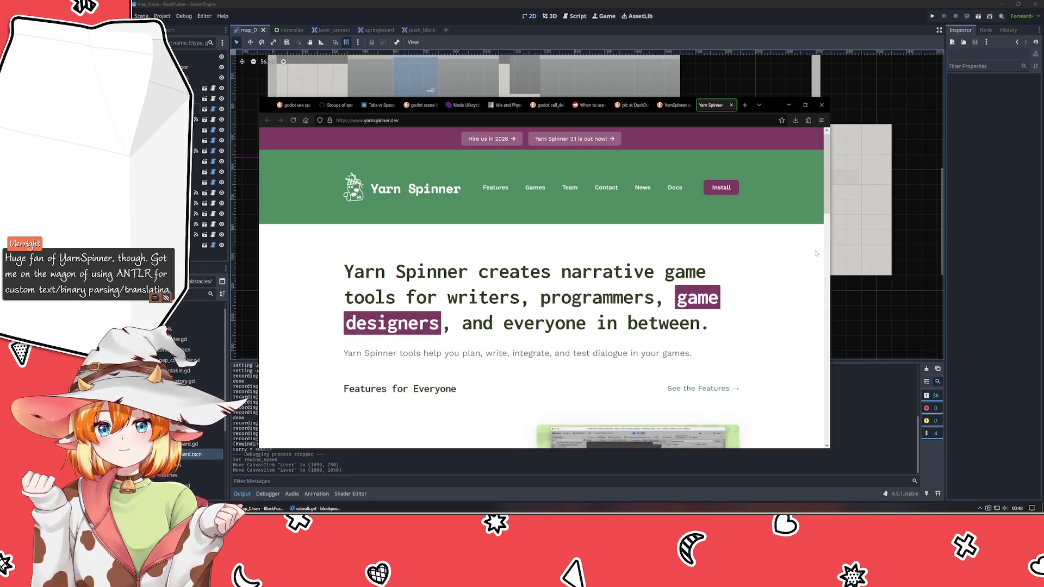
Step: Flip through Yarn Spinner's feature slides, Style & Animate and Write Better Dialogue, then select 'Godot' in the integration text
scroll(792, 253, "down", 3)
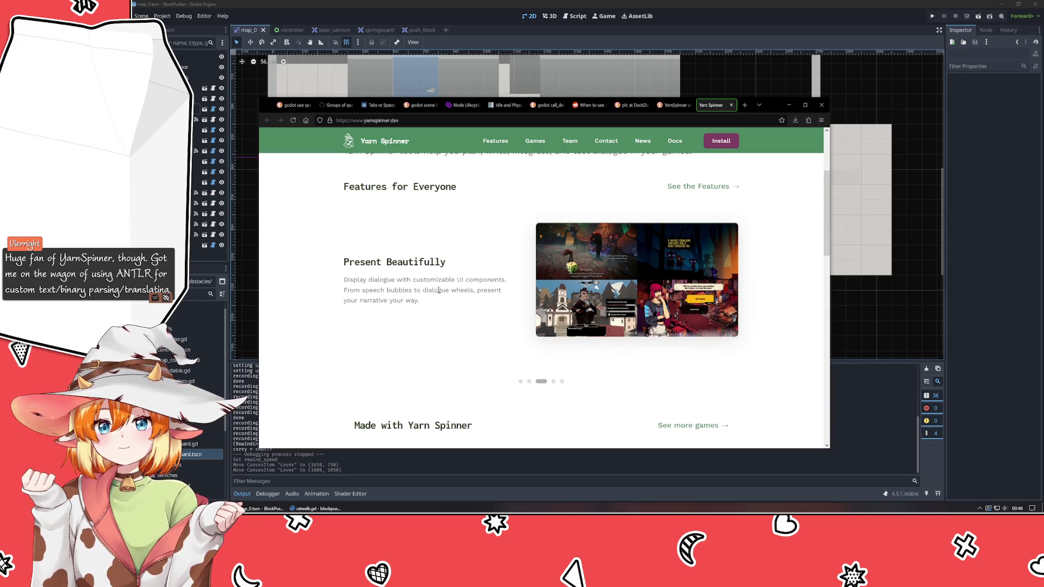
left_click(562, 383)
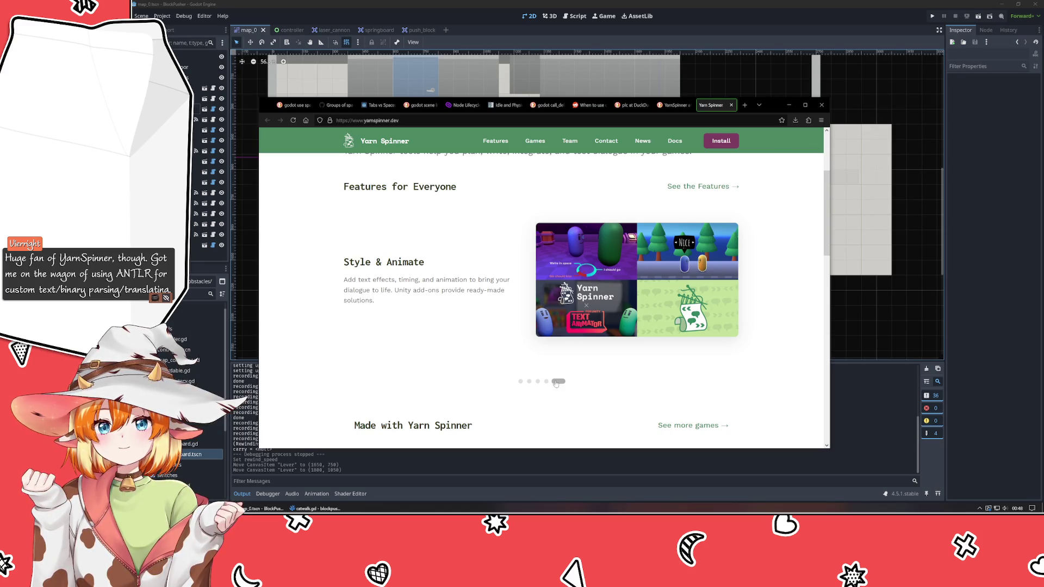
left_click(546, 382)
left_click(561, 382)
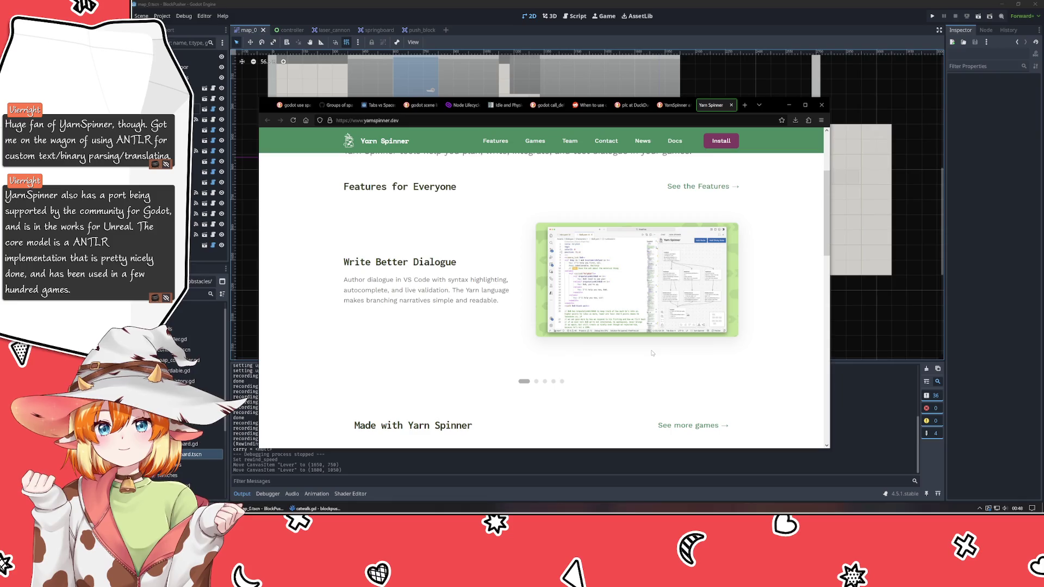
left_click(521, 383)
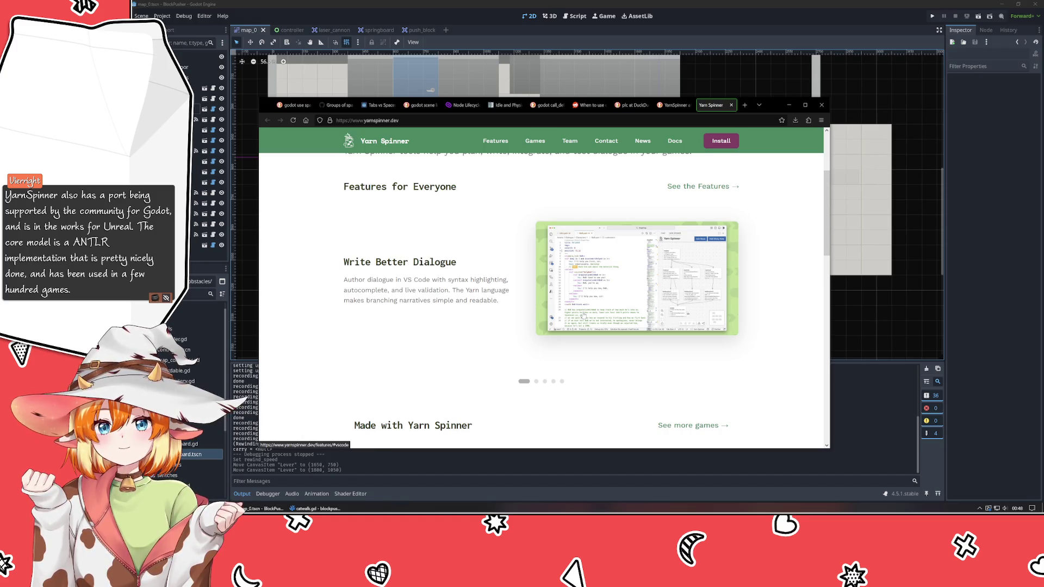
scroll(584, 317, "down", 2)
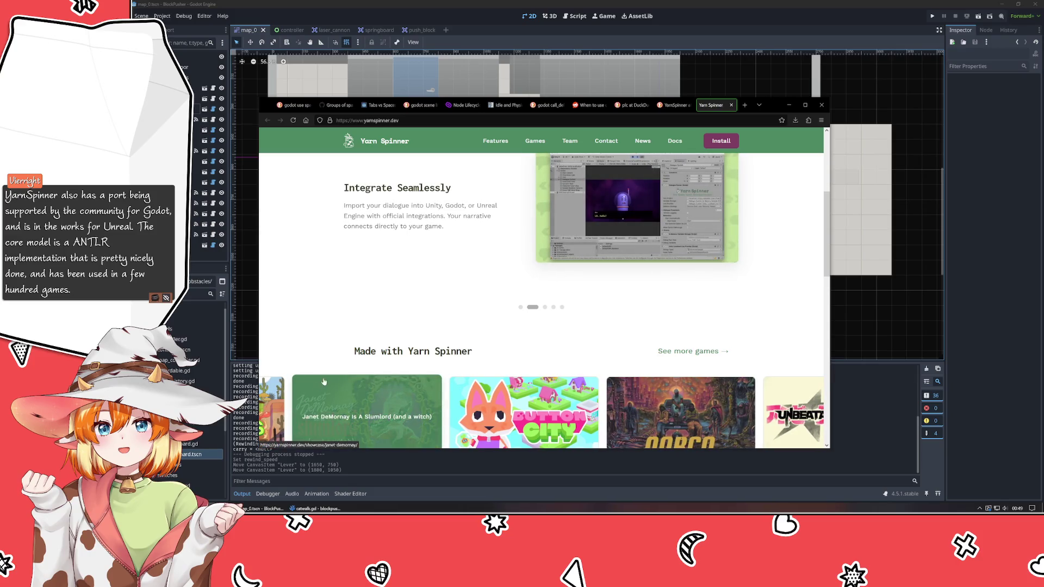
double_click(455, 205)
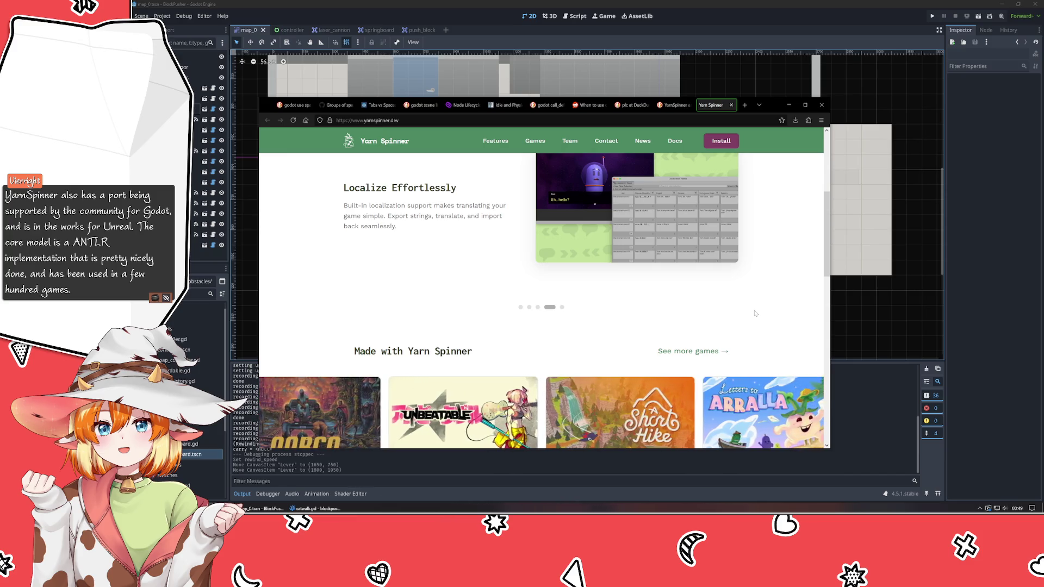
Step: Scroll past the games showcase down to Recent posts, then back up to the Yarn Spinner headline
scroll(756, 314, "down", 2)
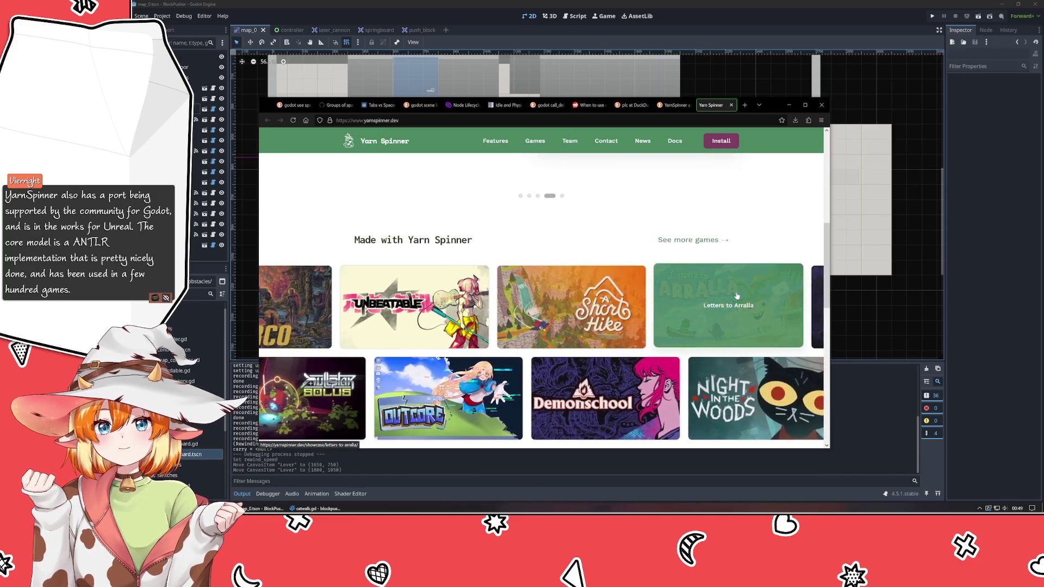
scroll(737, 295, "down", 2)
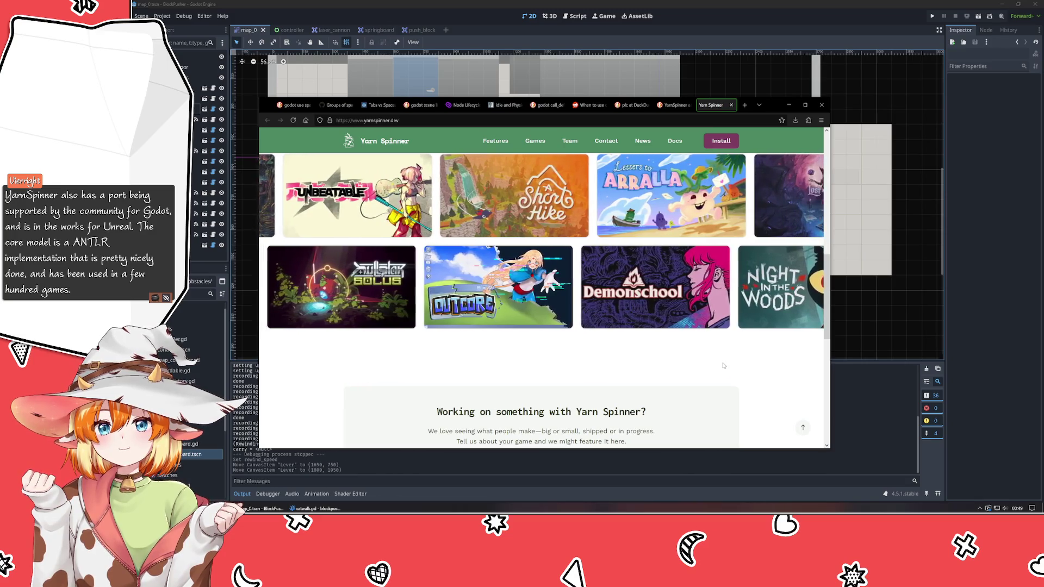
scroll(724, 376, "up", 1)
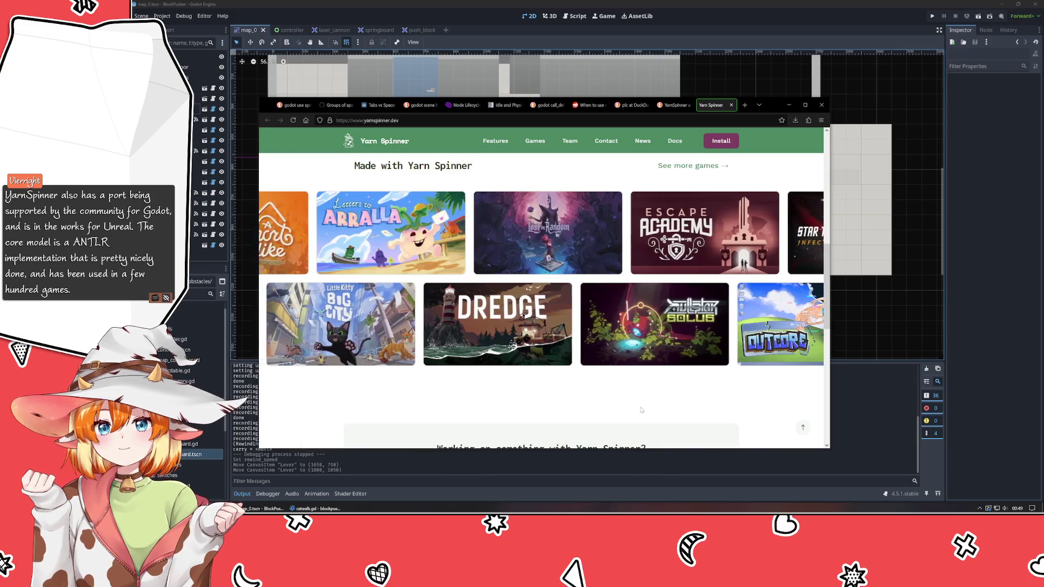
scroll(642, 402, "down", 1)
scroll(641, 402, "down", 3)
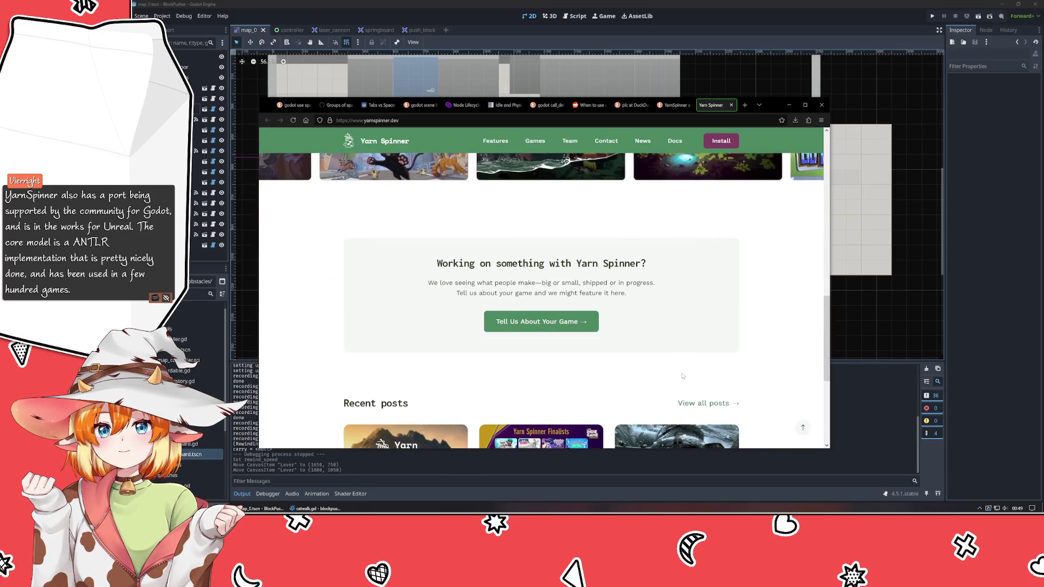
scroll(800, 299, "down", 4)
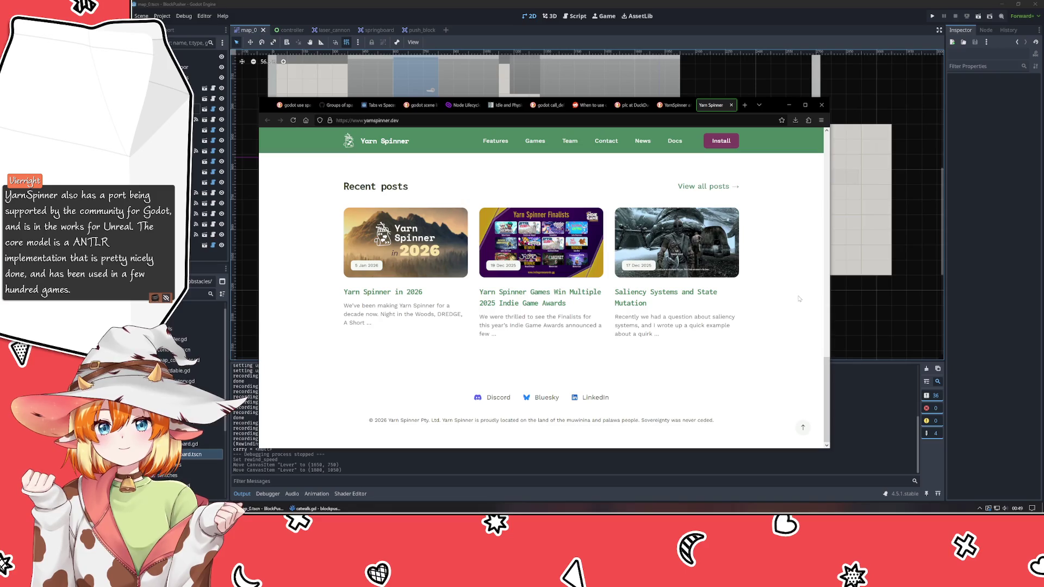
scroll(632, 394, "up", 7)
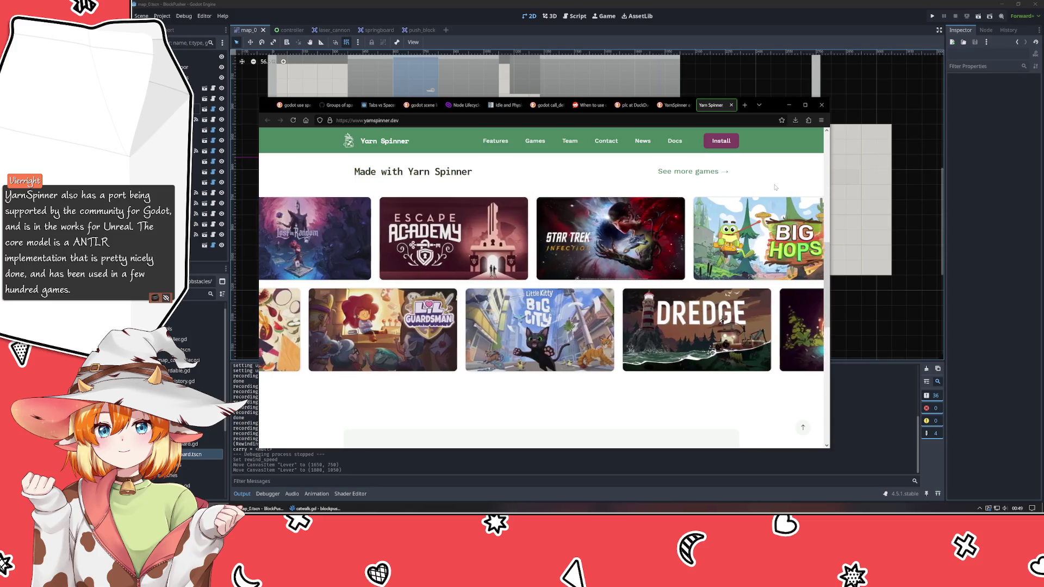
scroll(772, 187, "up", 5)
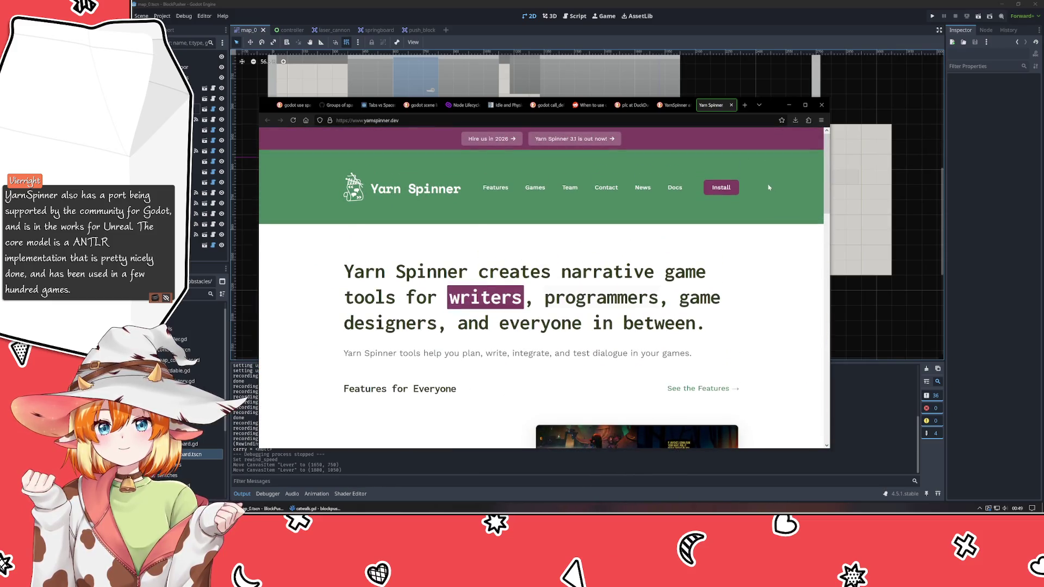
Step: Search 'antlr' in a new tab and open the official antlr.org homepage
left_click(746, 108)
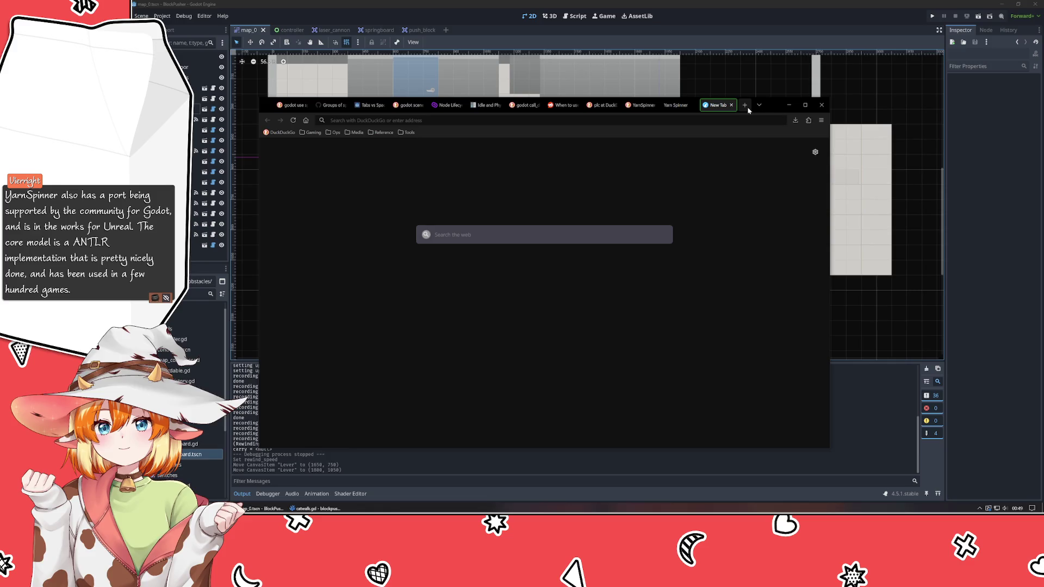
type("antlr")
key("Return")
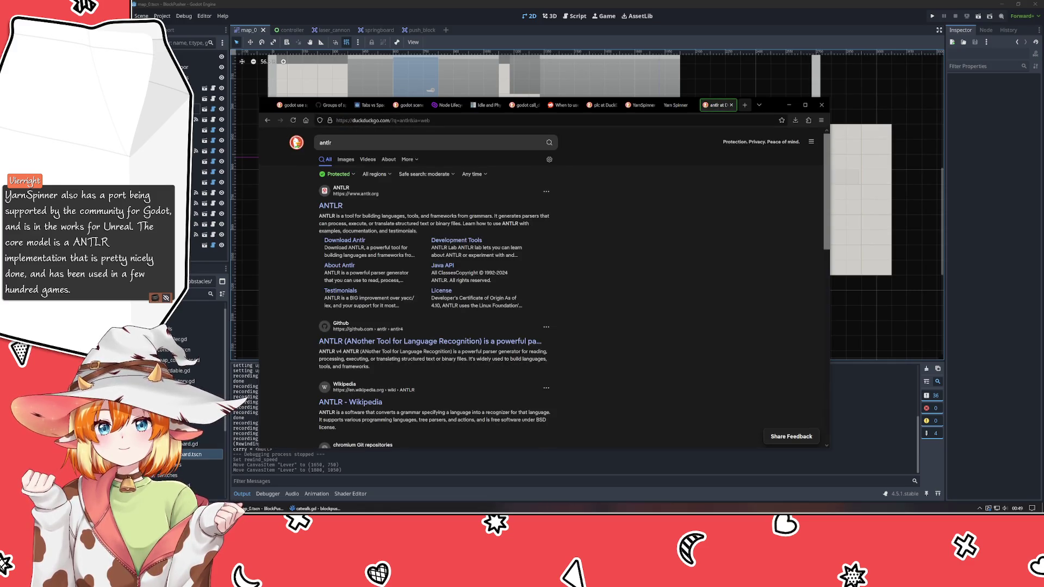
left_click(444, 211)
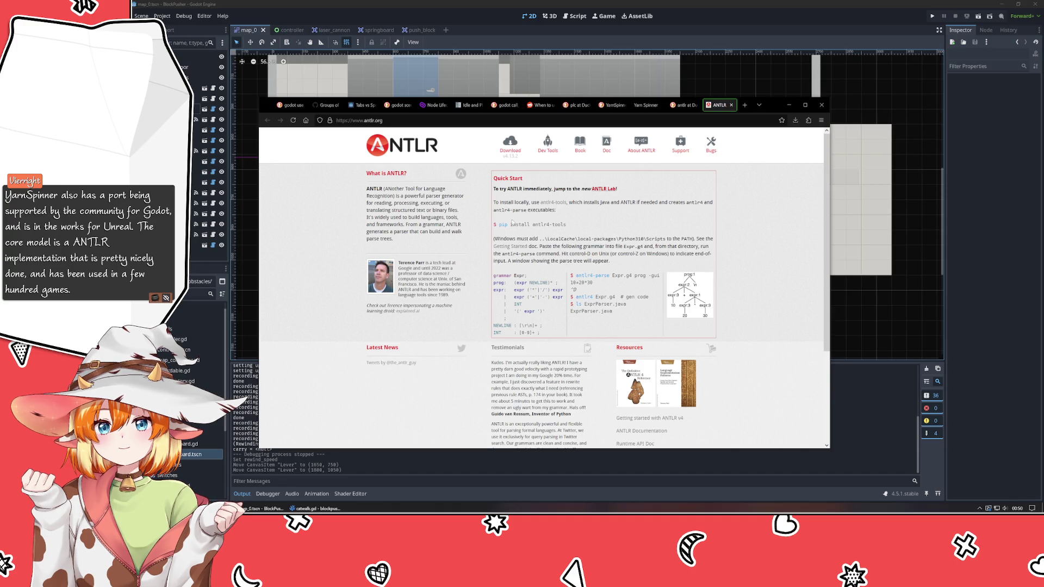
Step: Open ANTLR's About page in a new tab, skim it, and switch back to the Yarn Spinner tab
scroll(654, 246, "down", 3)
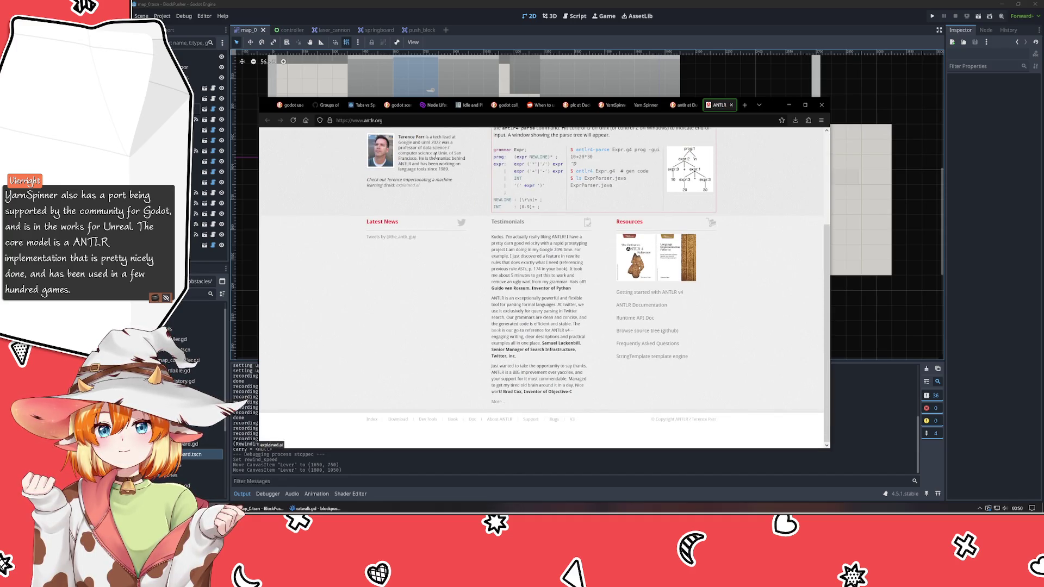
scroll(663, 261, "up", 3)
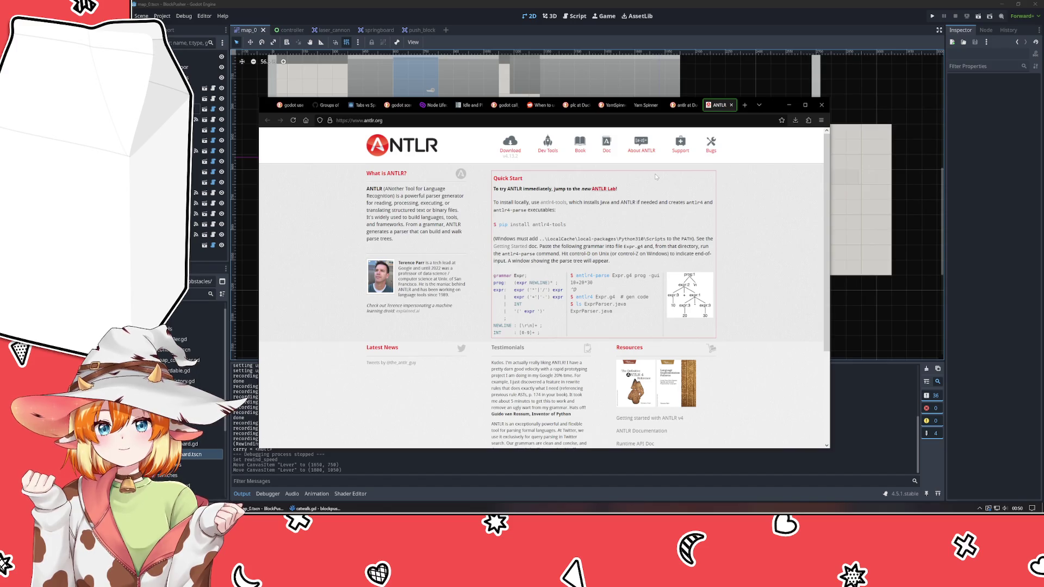
key("ctrl+shift+t")
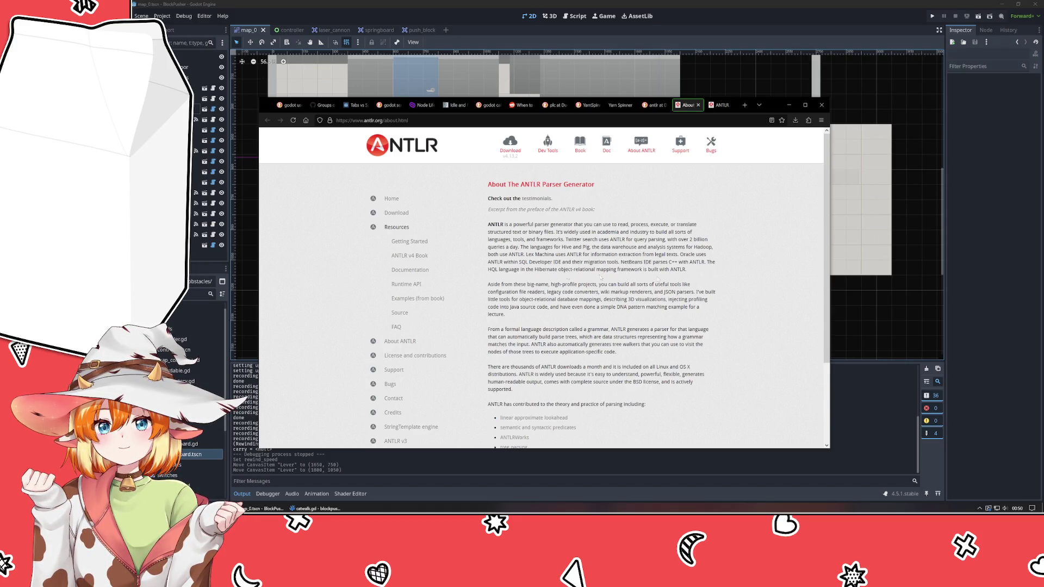
scroll(526, 293, "down", 3)
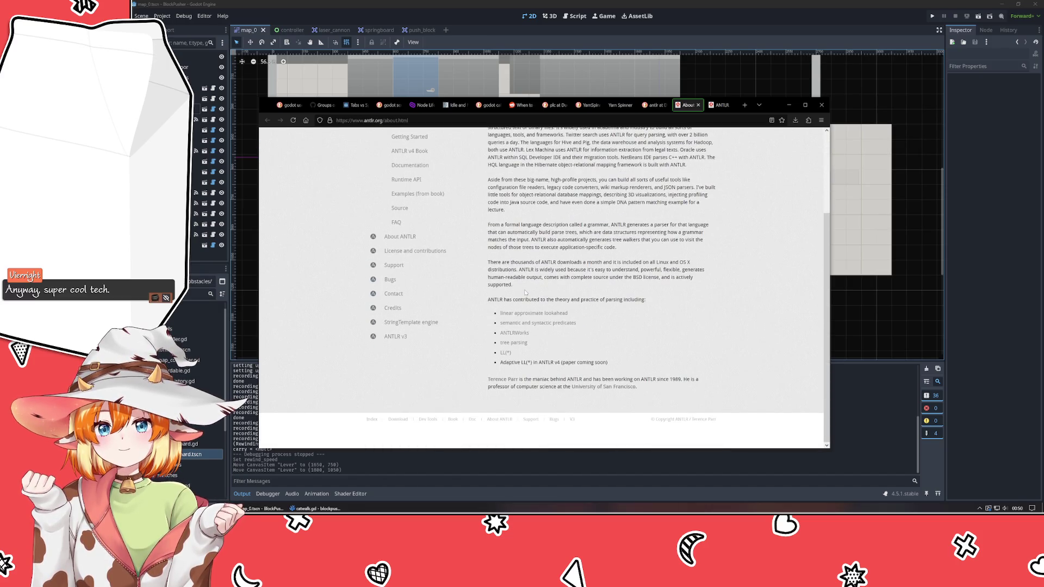
left_click(615, 106)
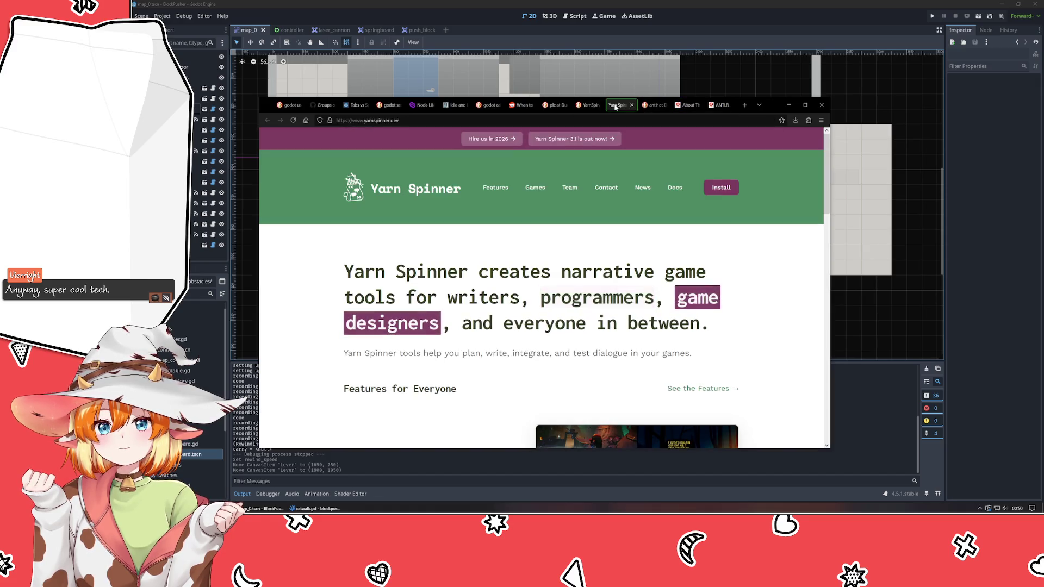
Step: Scroll down and back up Yarn Spinner's Features page, then minimize Firefox to reveal Godot's map_0
left_click(506, 185)
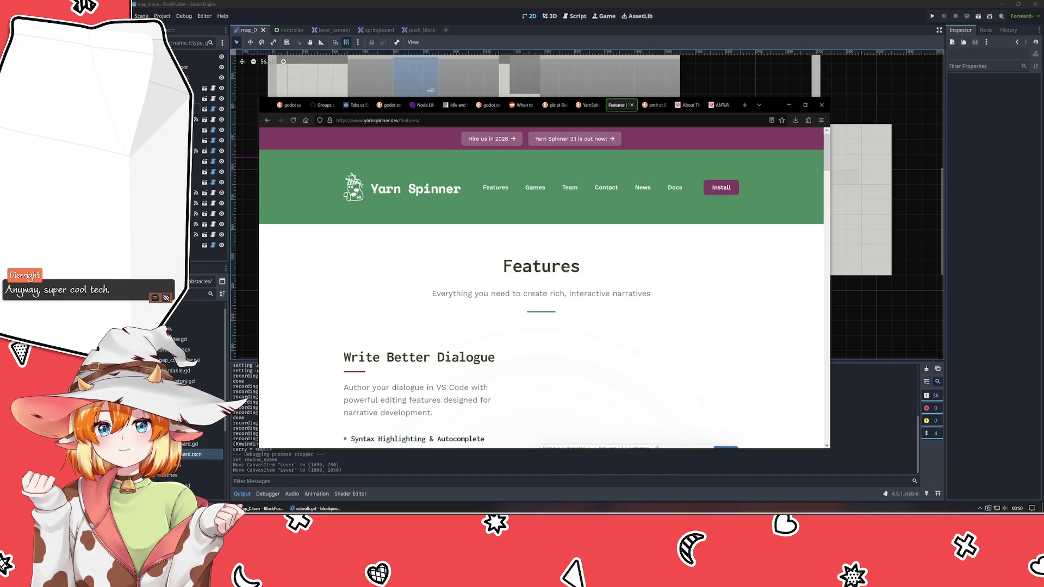
scroll(653, 293, "down", 5)
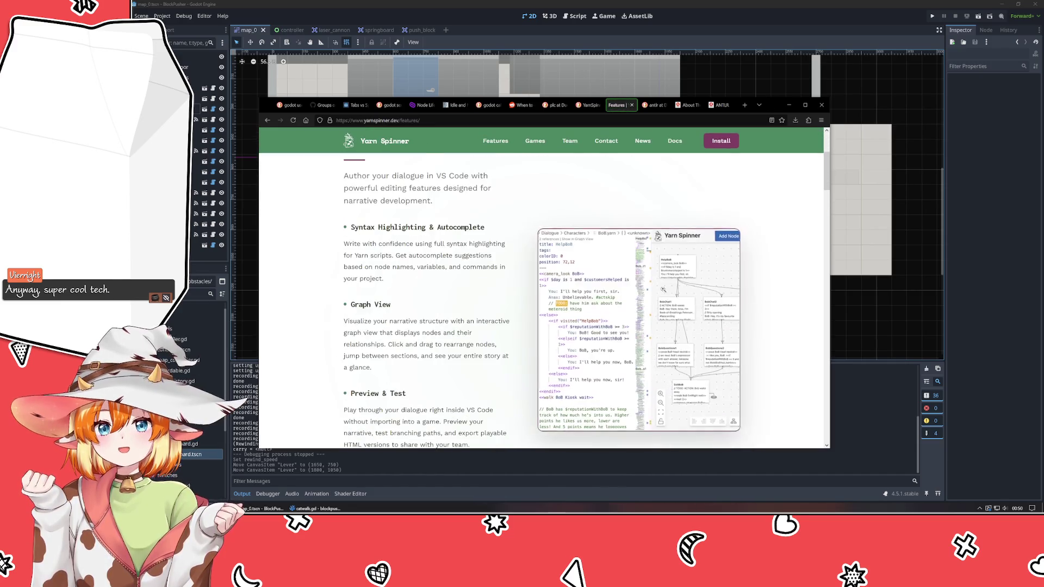
scroll(758, 292, "down", 10)
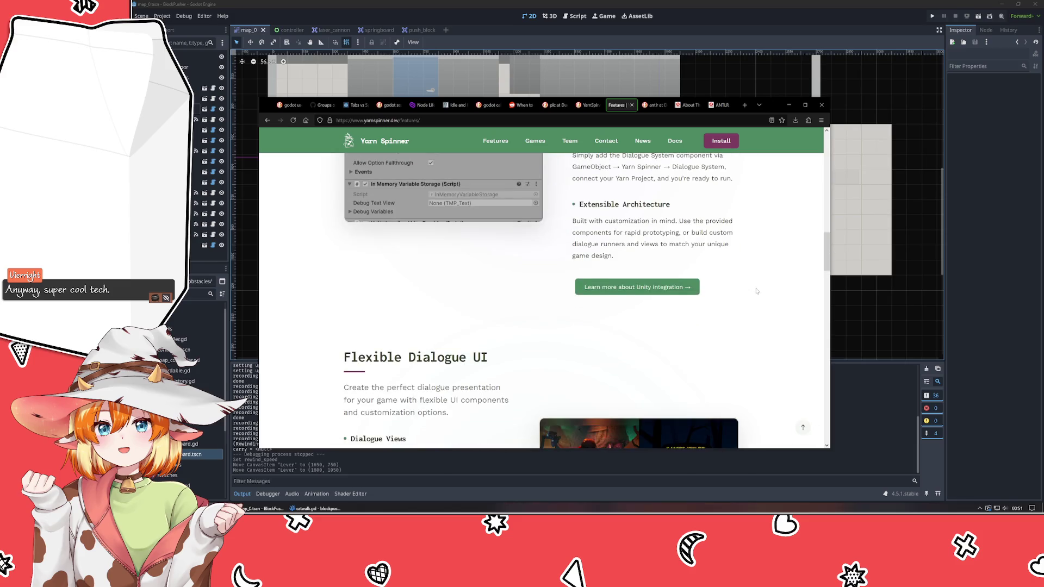
scroll(756, 292, "down", 5)
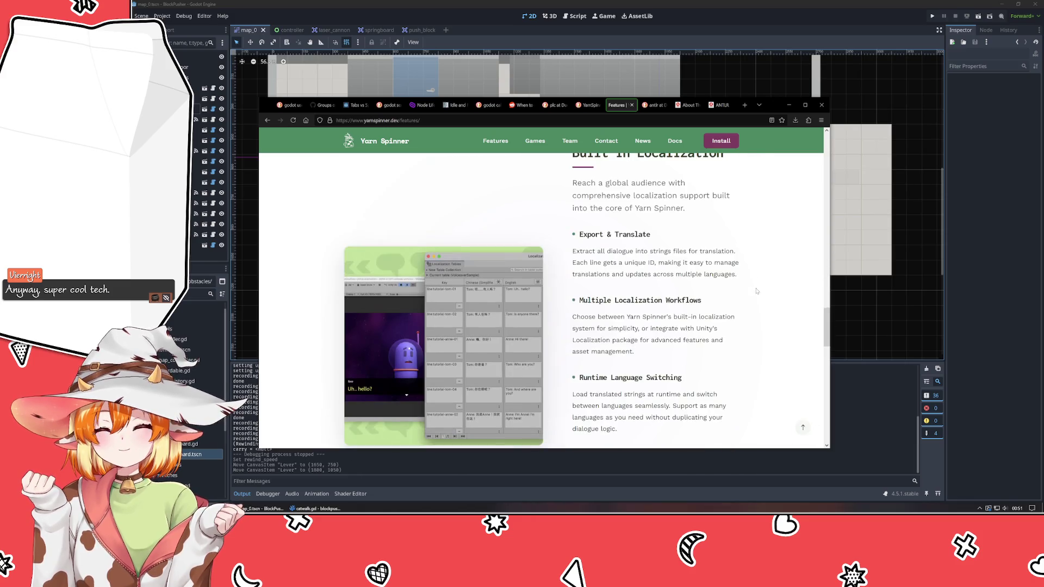
scroll(755, 291, "up", 5)
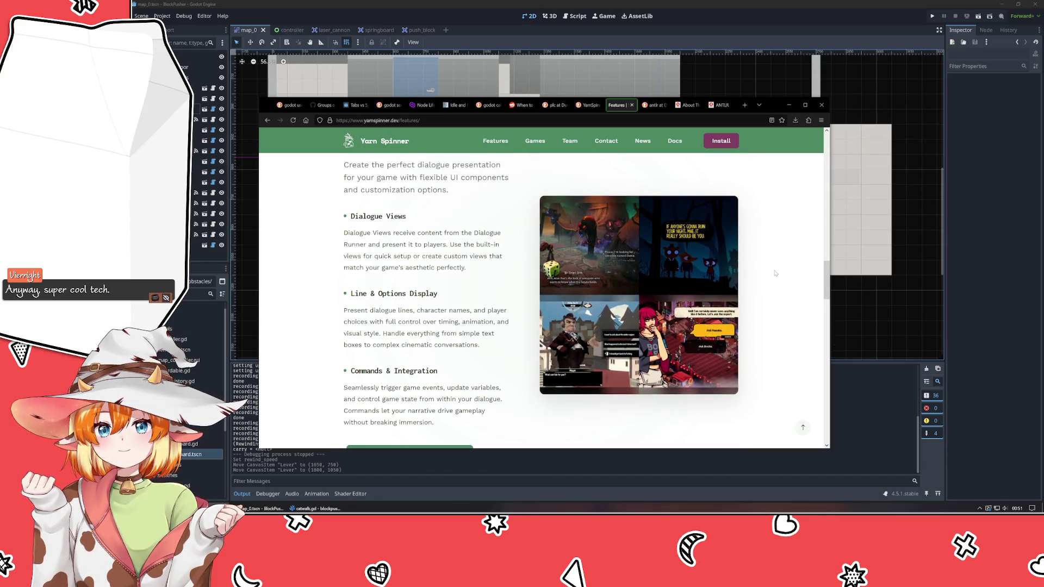
scroll(776, 273, "up", 1)
scroll(775, 273, "up", 4)
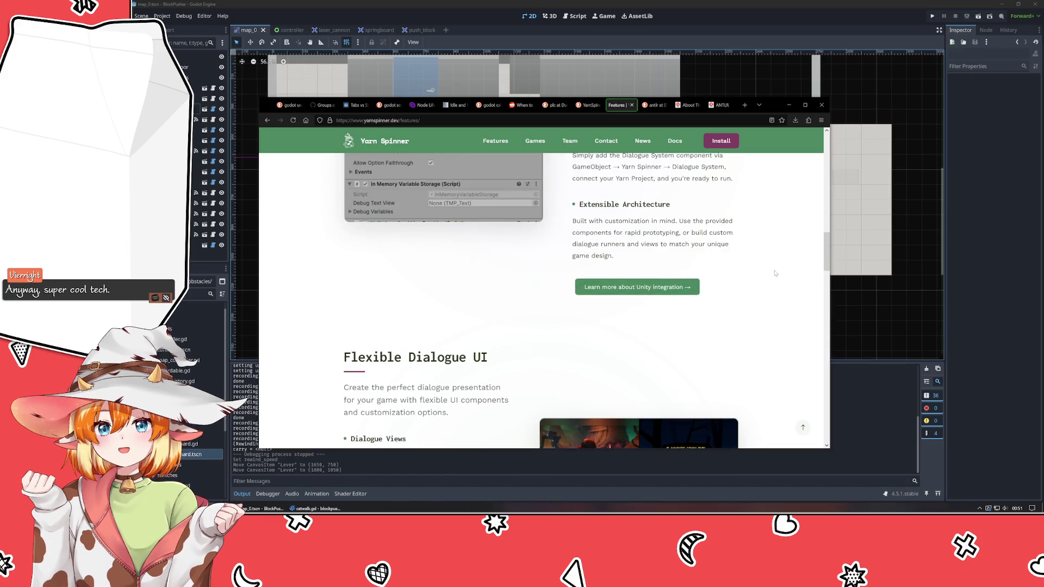
scroll(776, 273, "up", 5)
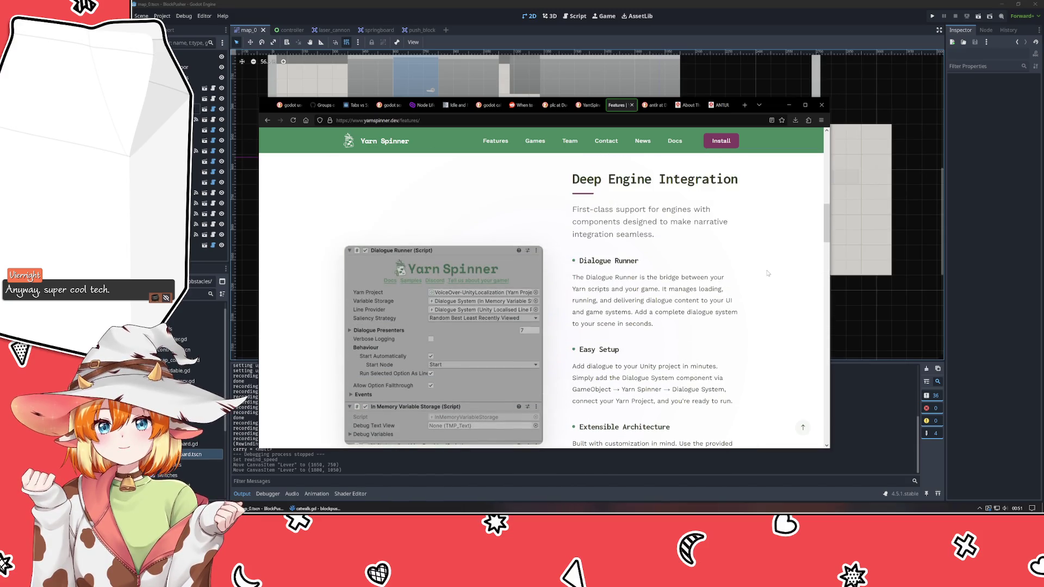
scroll(768, 273, "up", 5)
scroll(768, 273, "up", 3)
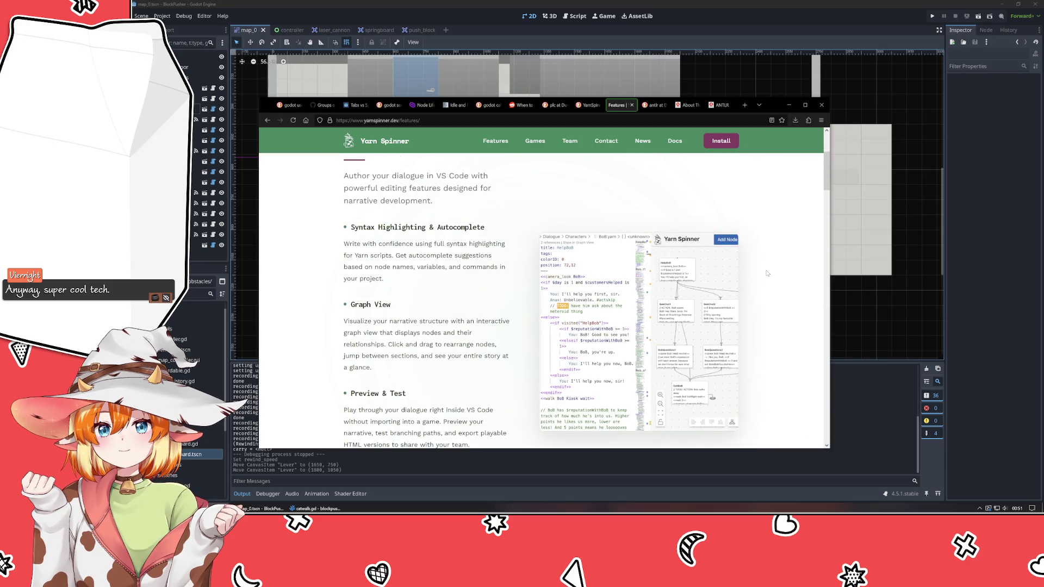
scroll(767, 273, "up", 4)
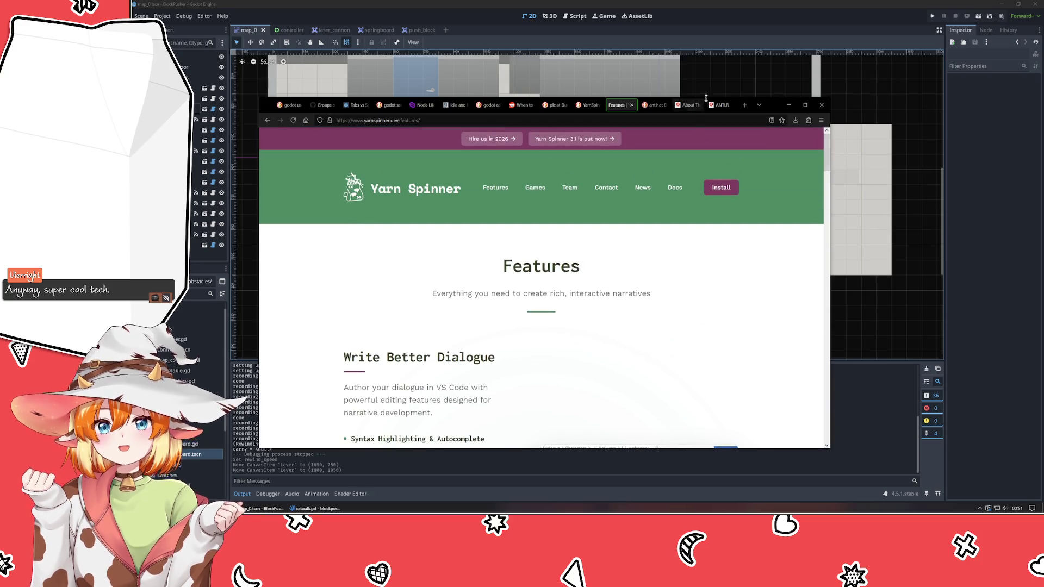
left_click(789, 105)
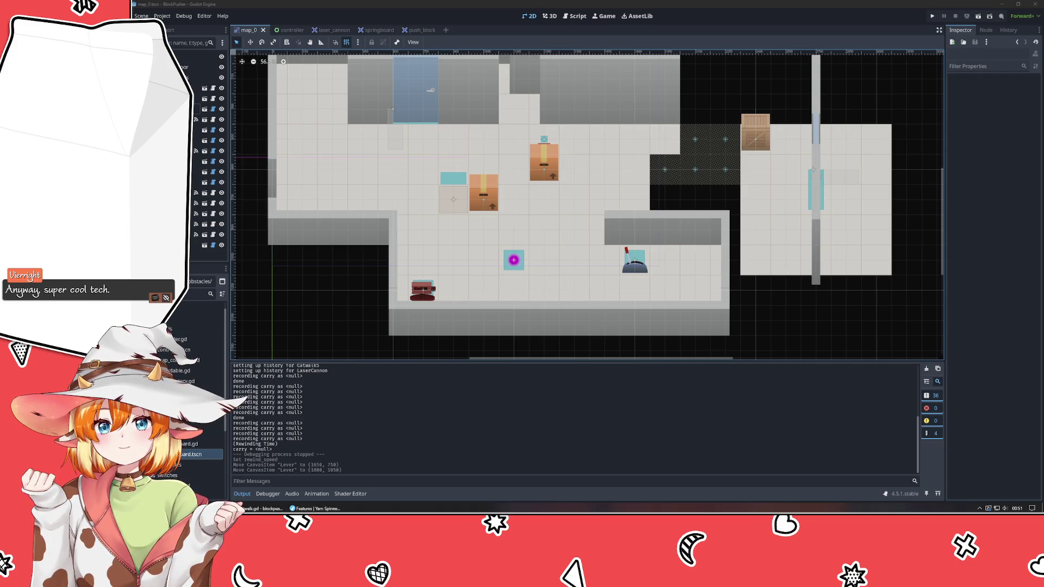
mouse_move(757, 326)
left_mouse_down()
mouse_move(886, 344)
mouse_move(820, 299)
mouse_move(800, 315)
left_mouse_up()
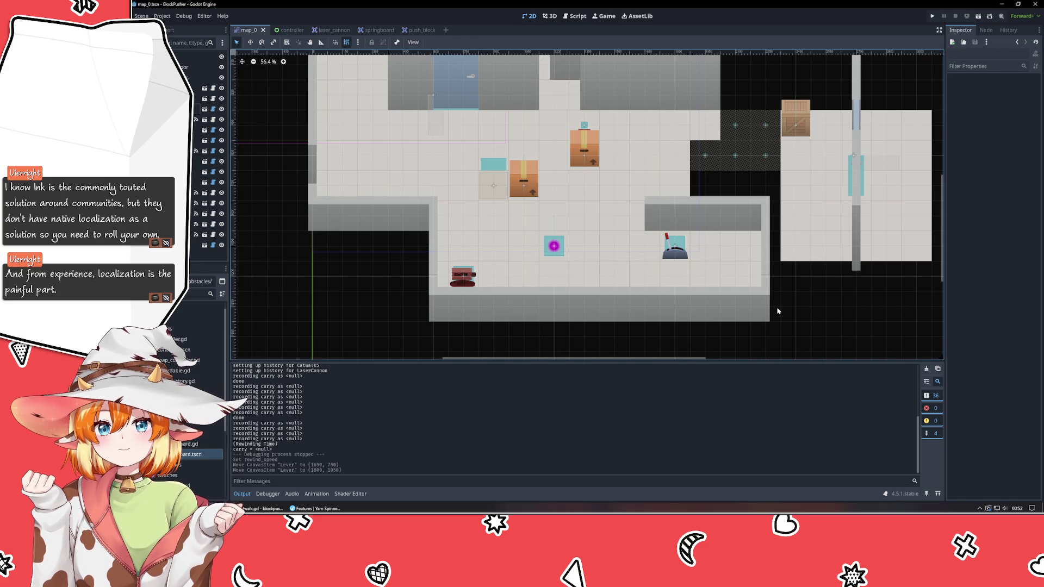
left_click_drag(828, 312, 749, 325)
scroll(748, 325, "up", 3)
scroll(727, 140, "down", 3)
scroll(753, 224, "up", 3)
scroll(760, 88, "down", 2)
mouse_move(750, 295)
left_mouse_down()
mouse_move(780, 328)
mouse_move(814, 337)
left_mouse_up()
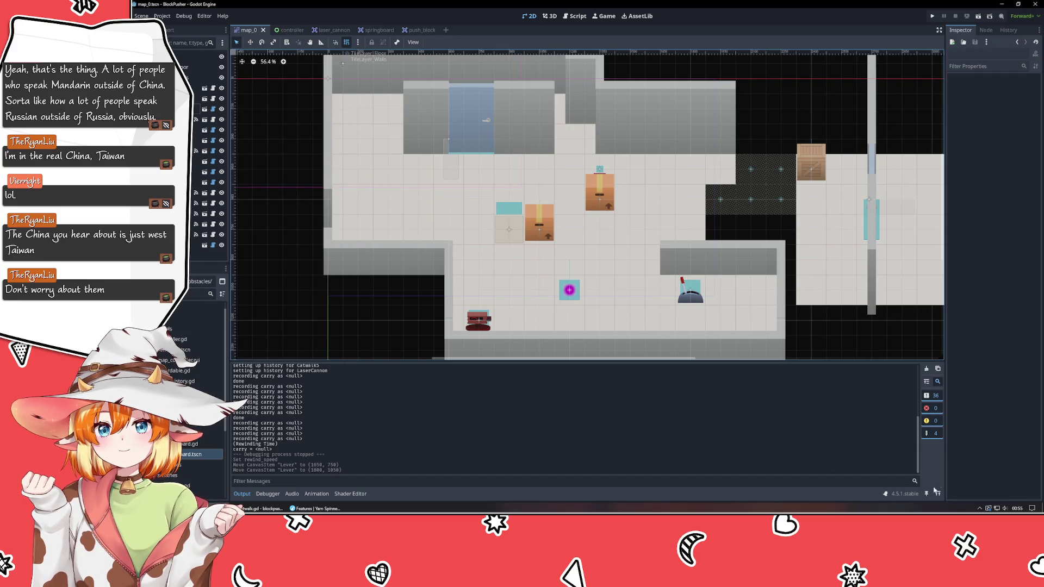
mouse_move(861, 258)
left_mouse_down()
mouse_move(779, 178)
mouse_move(830, 241)
mouse_move(811, 240)
left_mouse_up()
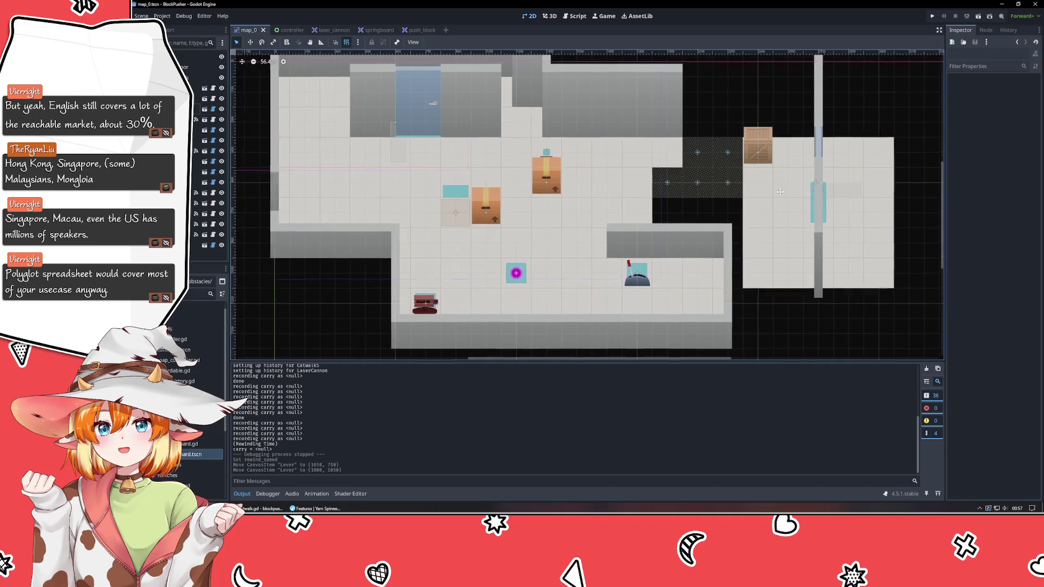
Step: Pan the map_0 canvas and briefly select, then deselect, the push-block crate
left_click_drag(760, 151, 703, 231)
left_click(702, 231)
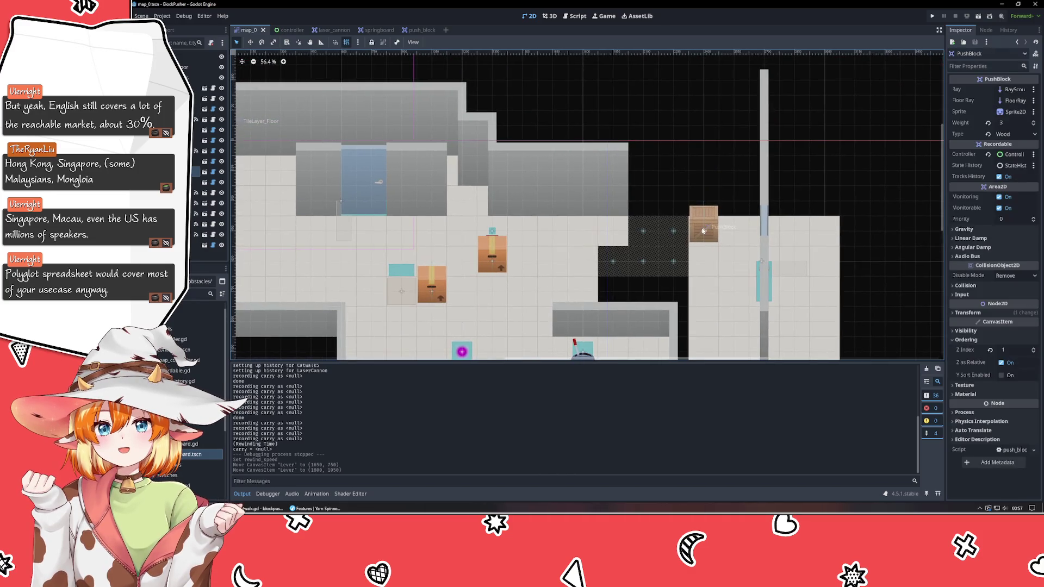
left_click(673, 165)
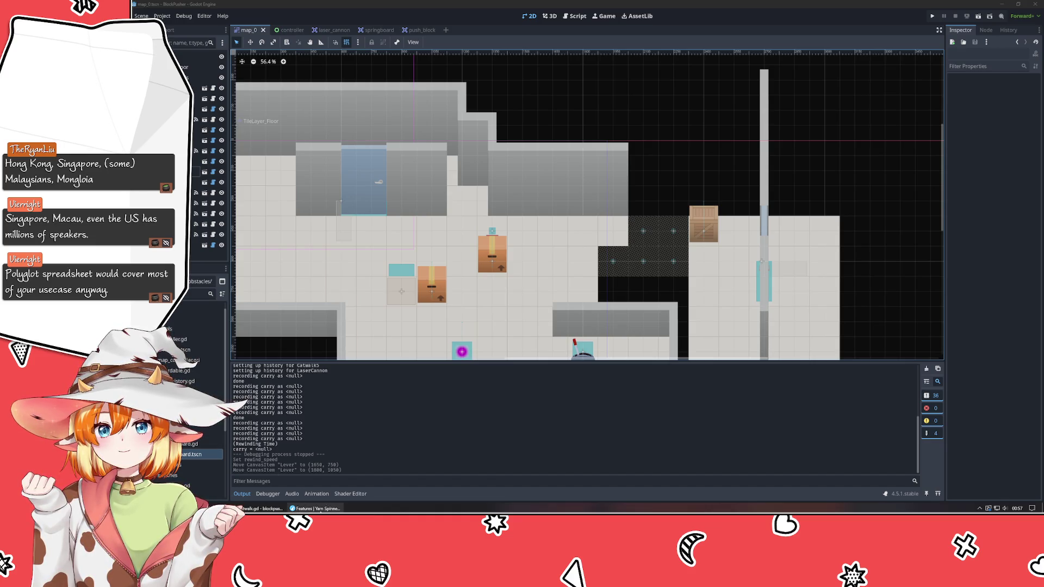
Step: Bring Firefox forward and search 'polyglot' in a new tab
left_click(316, 509)
key("ctrl+t")
type("poly")
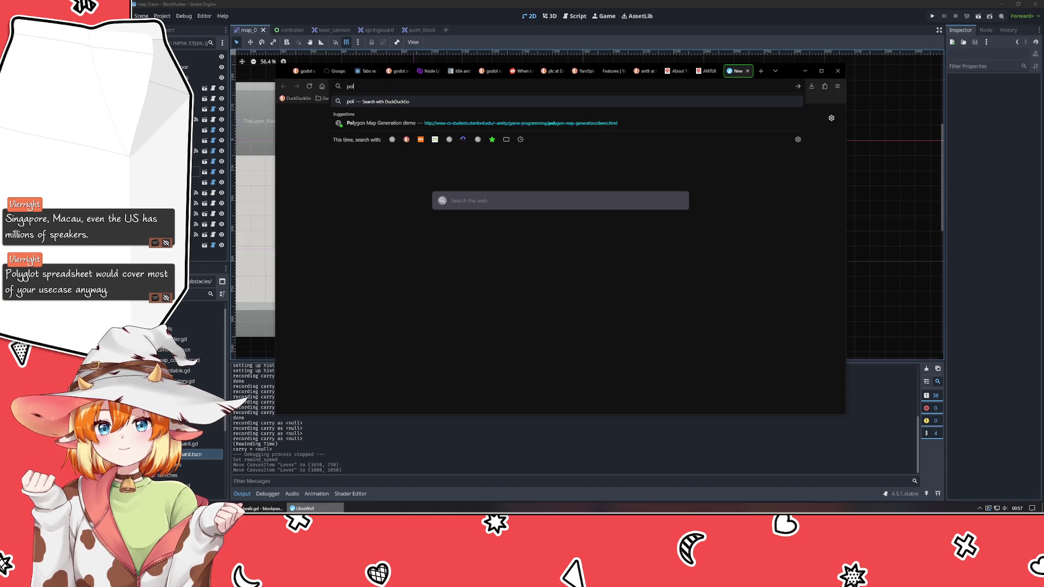
type("glot")
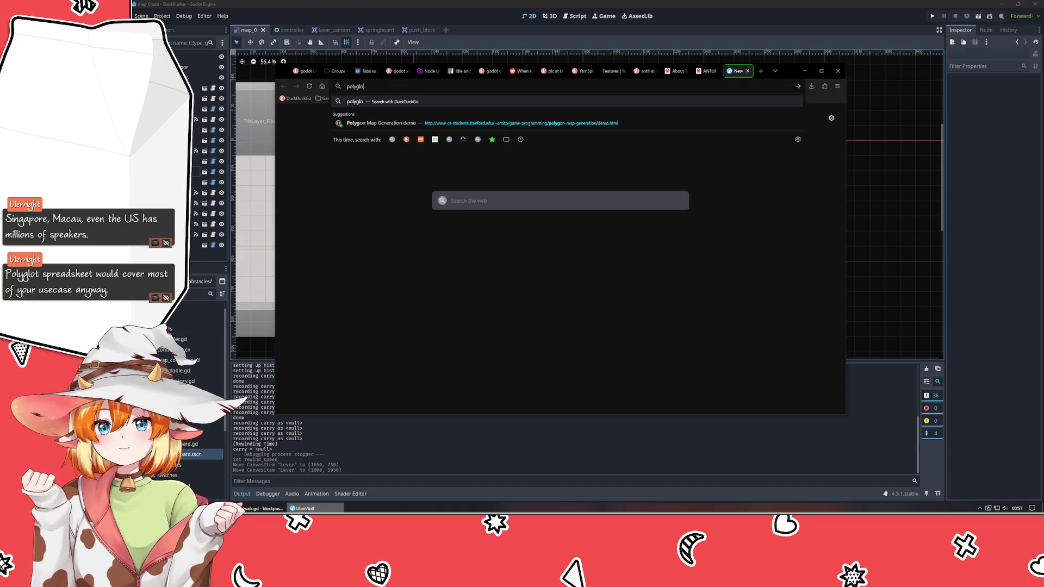
key("Return")
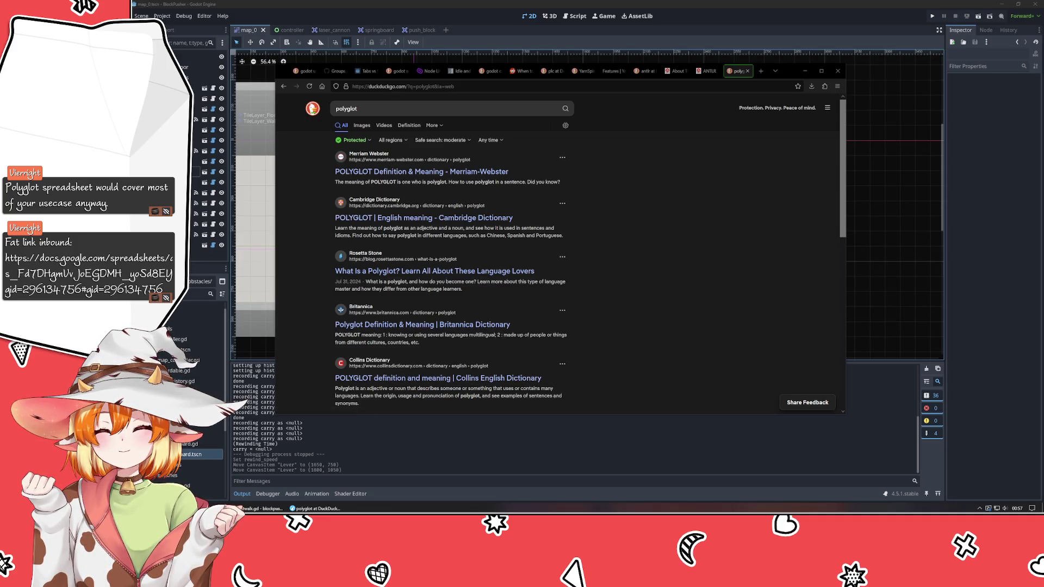
Step: Open the PolyglotGamedev Google Sheets link in a new tab and switch to it
mouse_move(641, 317)
left_mouse_down()
mouse_move(754, 280)
mouse_move(767, 74)
left_mouse_up()
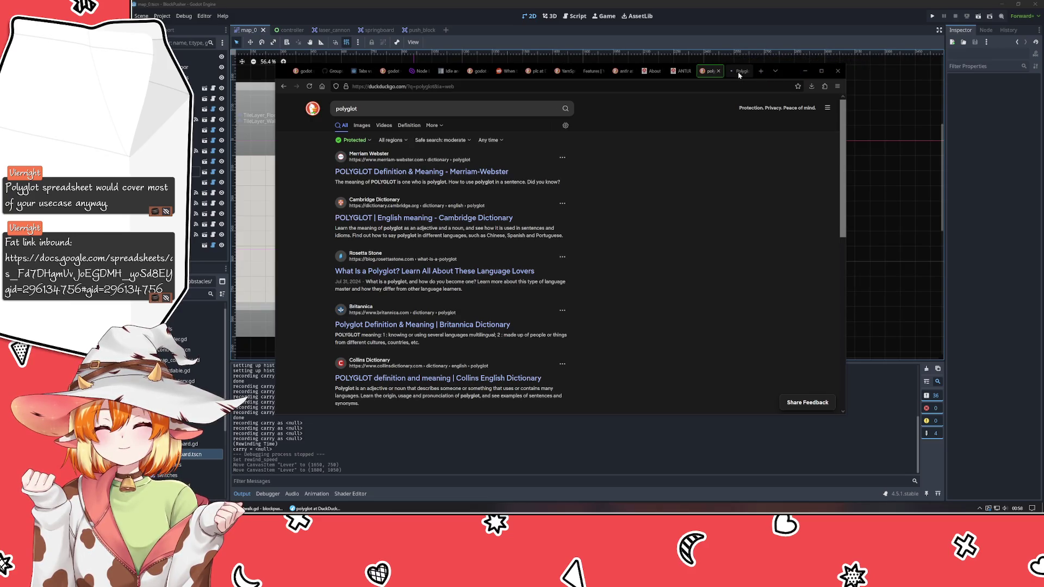
left_click(739, 74)
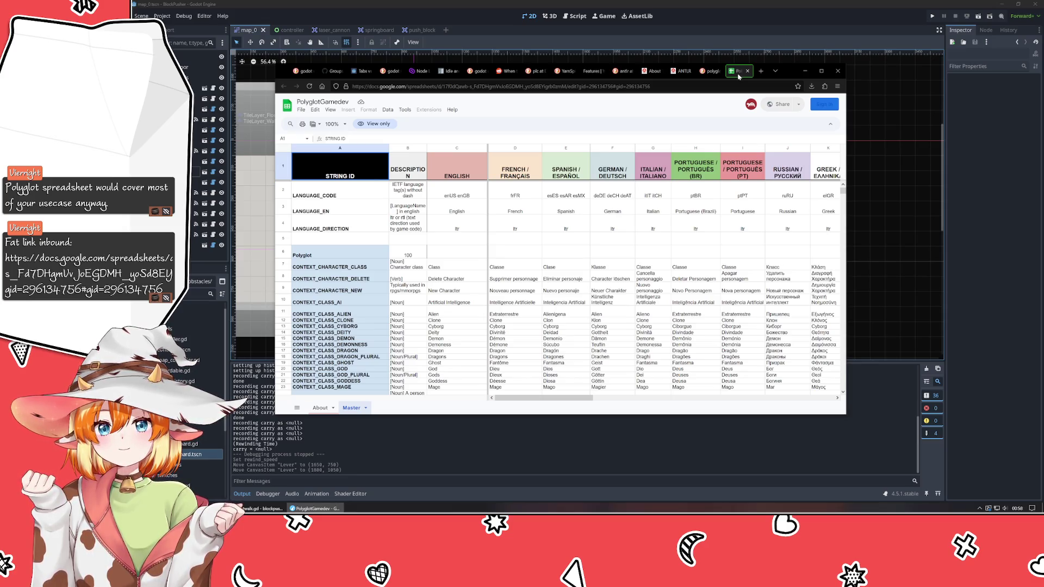
Step: Scroll down through the PolyglotGamedev sheet's string IDs and their translations
scroll(666, 215, "down", 2)
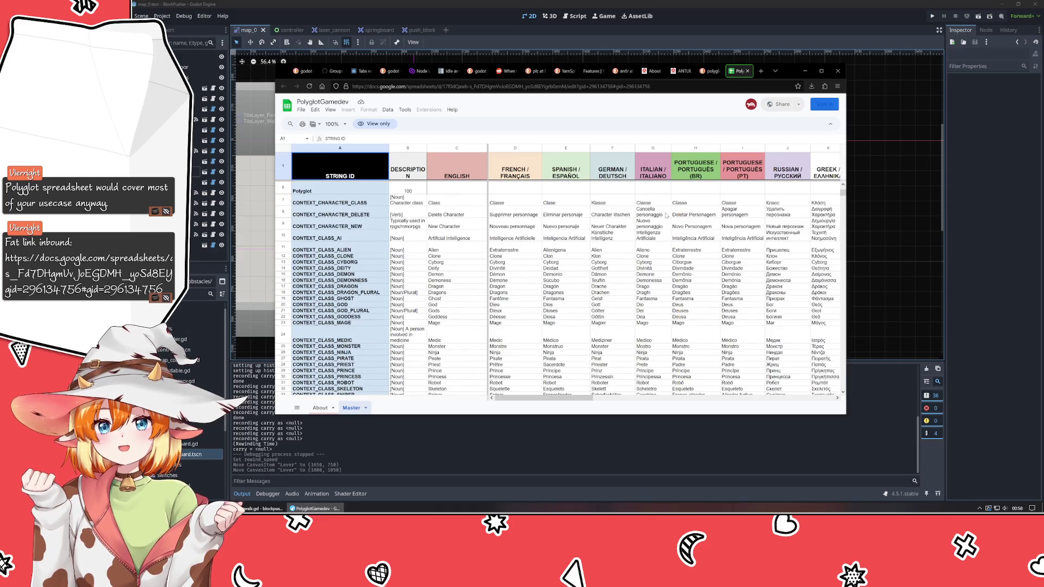
scroll(666, 216, "down", 2)
scroll(666, 216, "down", 2)
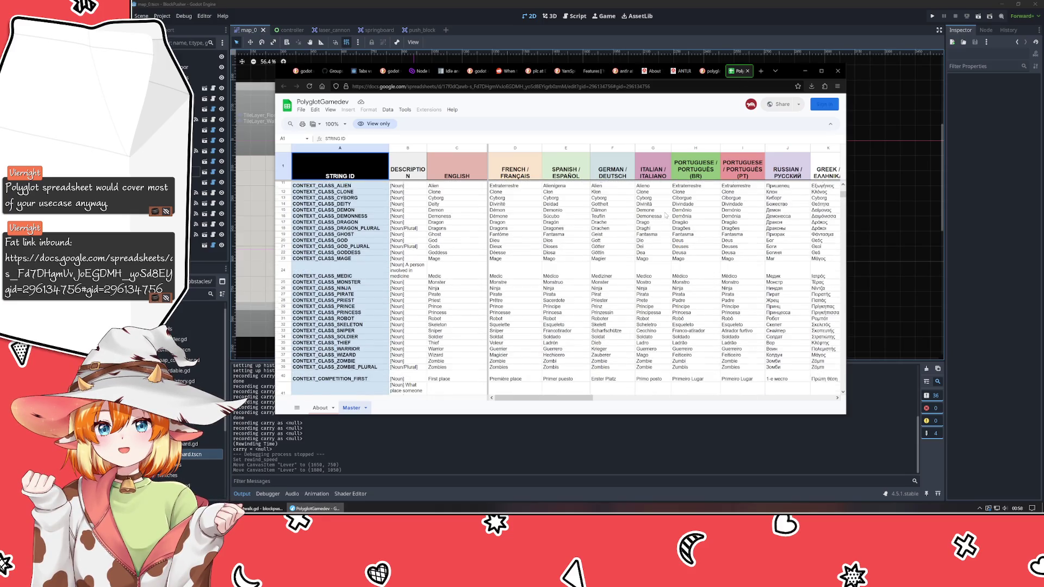
scroll(666, 215, "down", 20)
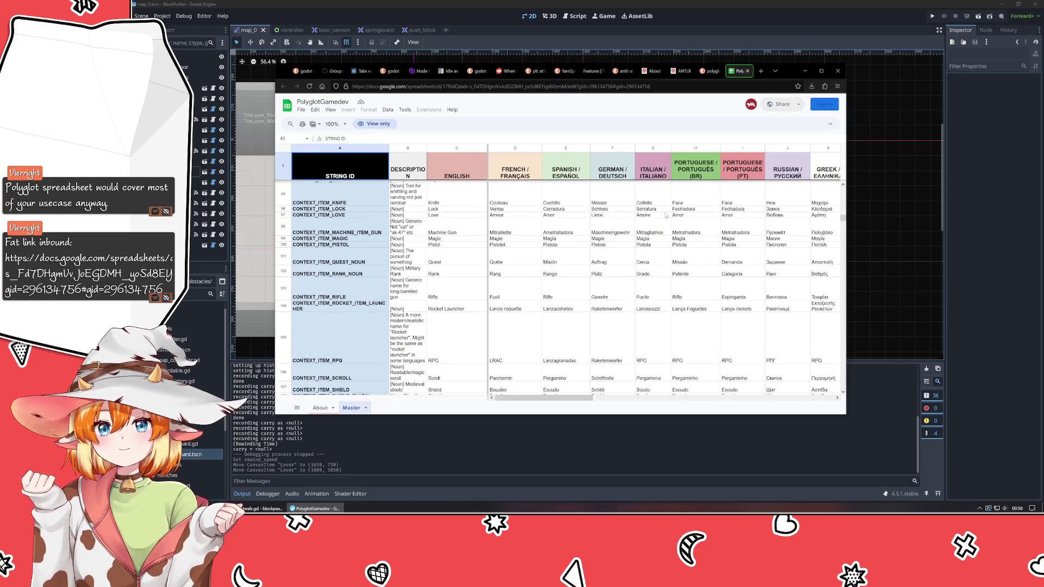
scroll(666, 216, "down", 5)
scroll(666, 216, "down", 20)
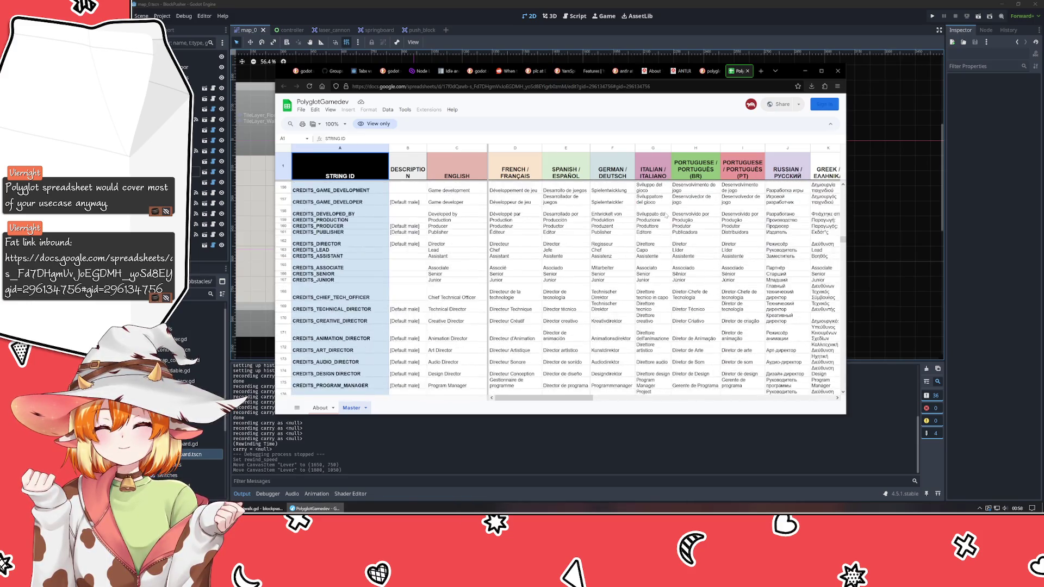
scroll(666, 216, "down", 20)
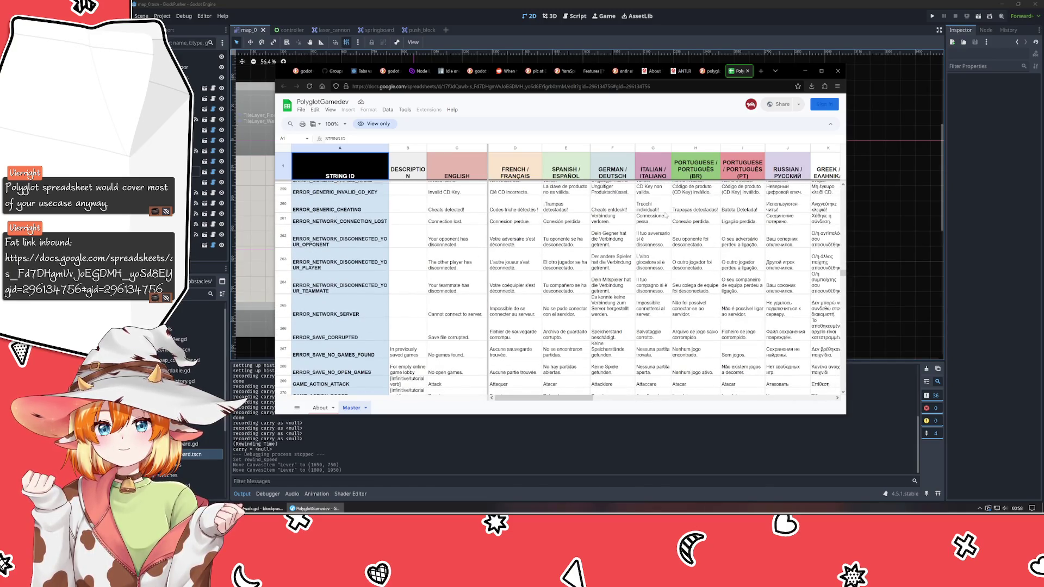
scroll(666, 216, "down", 20)
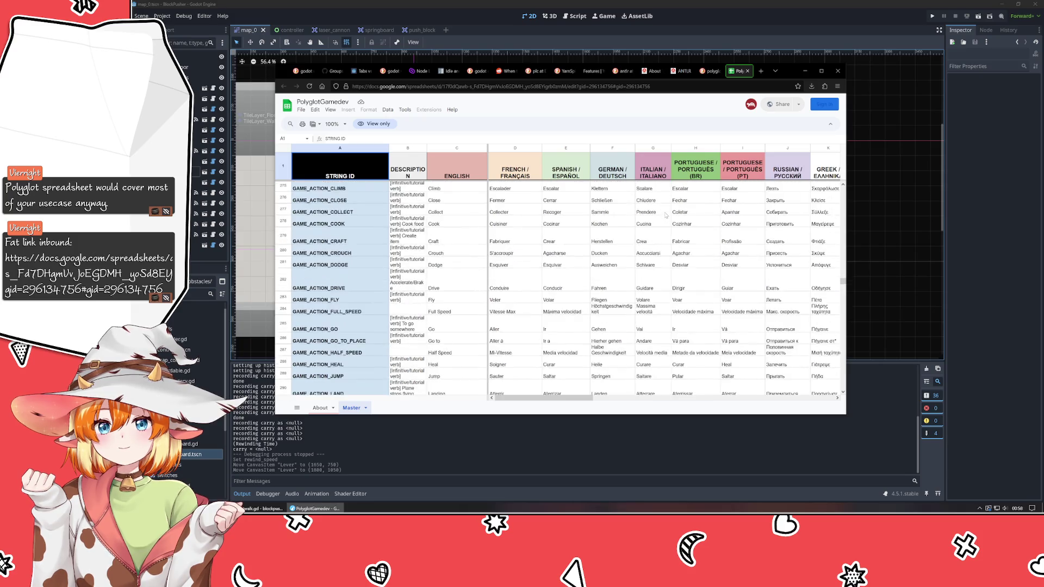
scroll(666, 215, "down", 20)
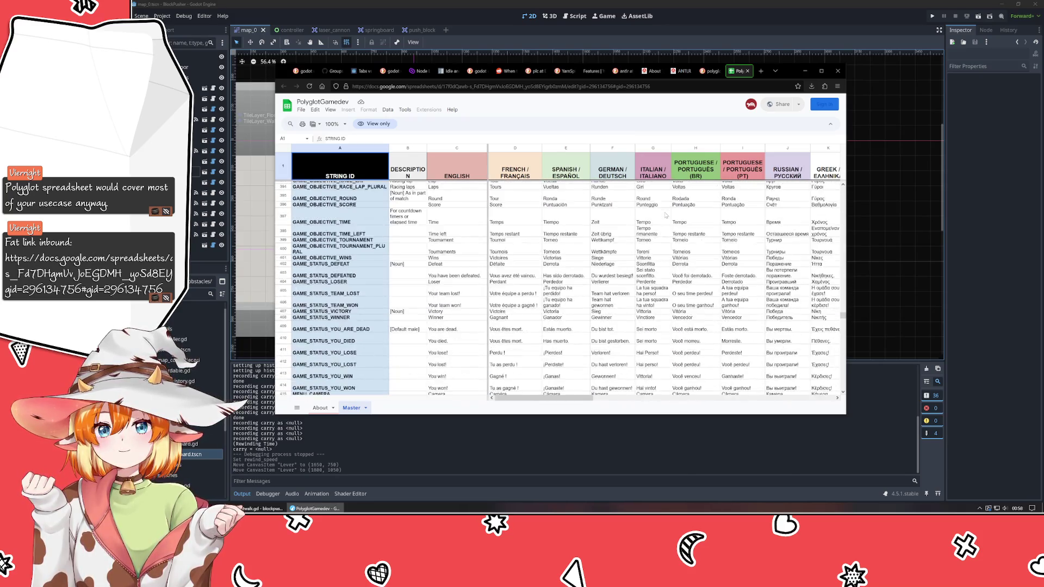
scroll(666, 215, "down", 20)
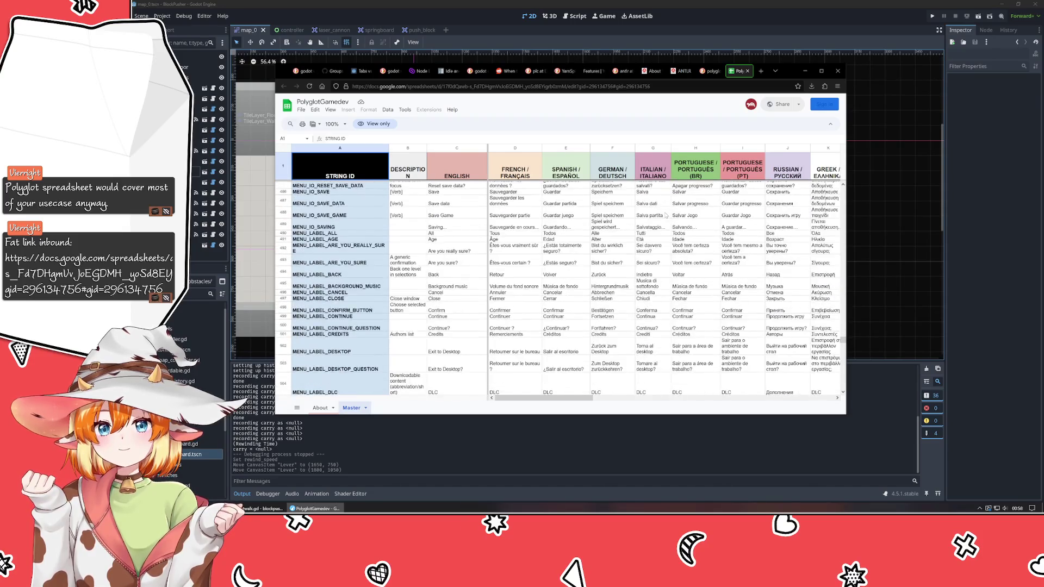
scroll(666, 215, "down", 8)
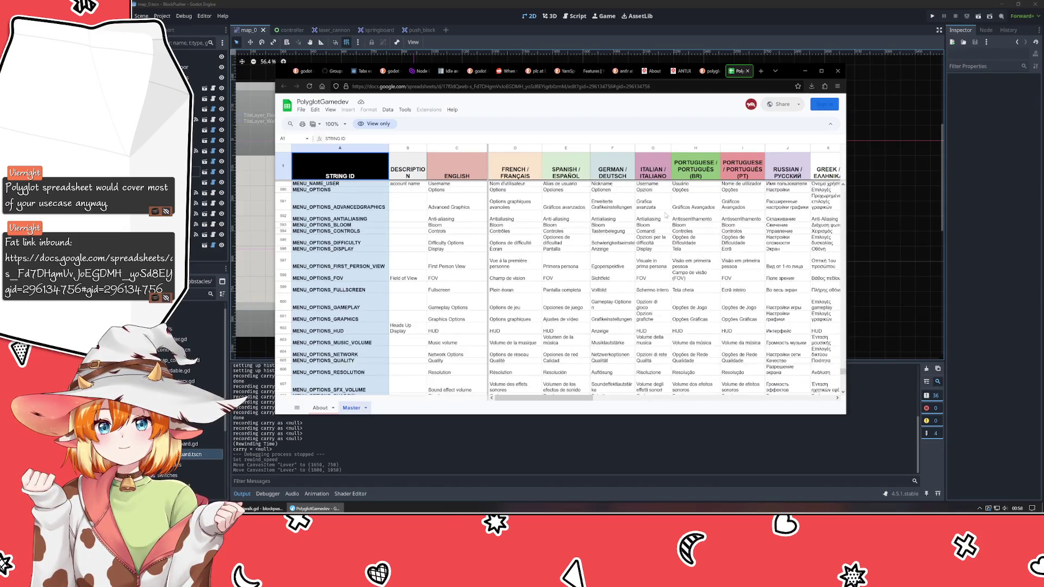
scroll(666, 215, "down", 15)
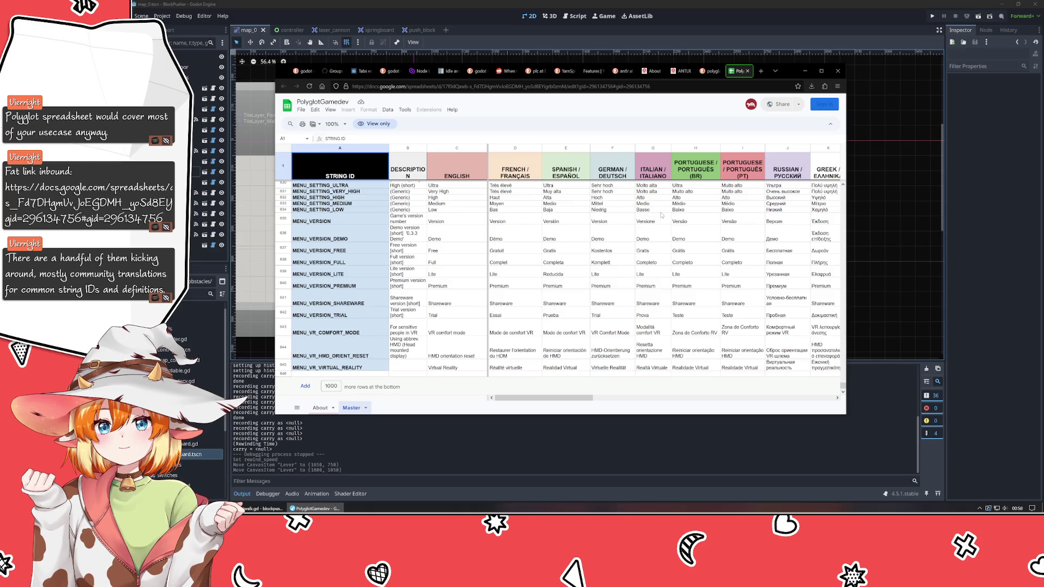
Step: Scroll back up across the language columns, then minimize the browser to show Godot's map_0
scroll(662, 216, "up", 18)
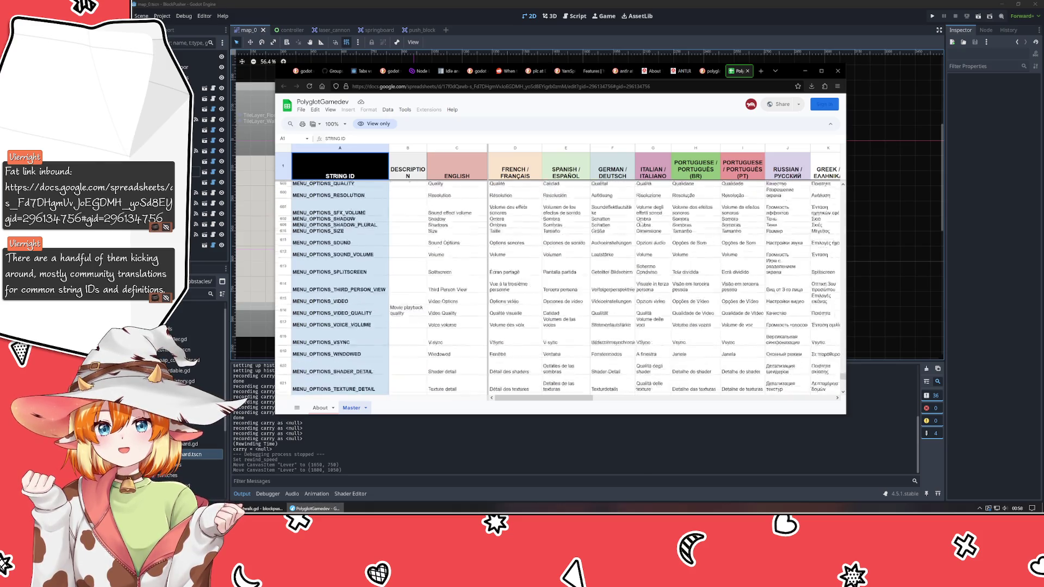
scroll(638, 225, "up", 20)
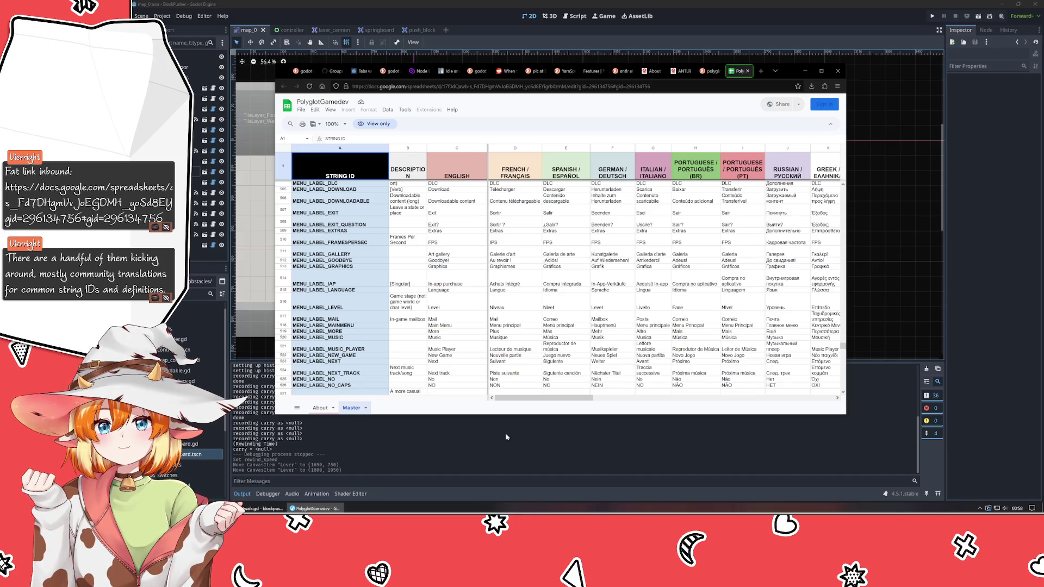
mouse_move(531, 397)
left_mouse_down()
mouse_move(809, 401)
mouse_move(477, 408)
left_mouse_up()
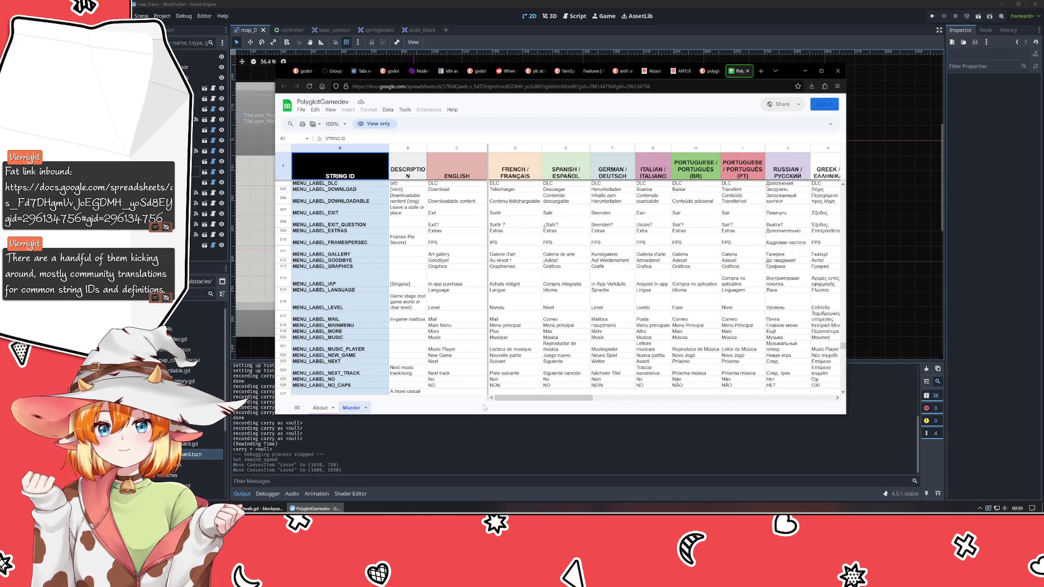
scroll(767, 307, "up", 20)
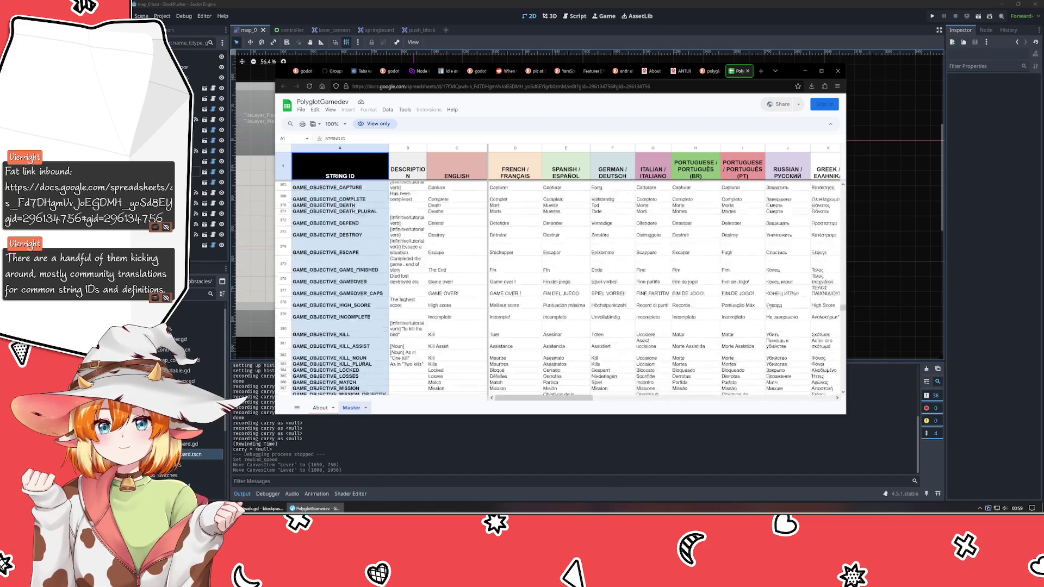
scroll(768, 307, "up", 15)
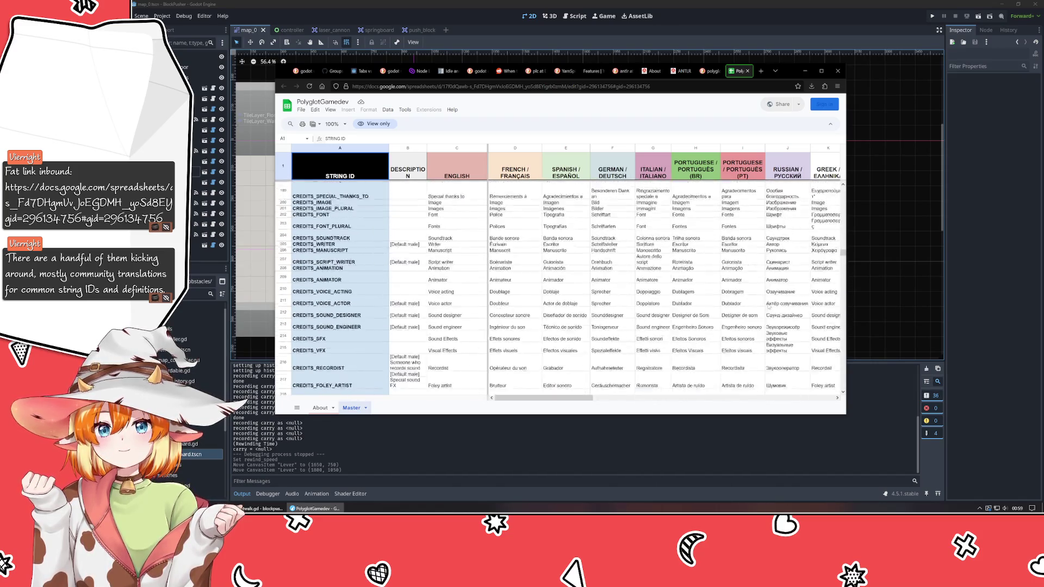
scroll(768, 307, "up", 15)
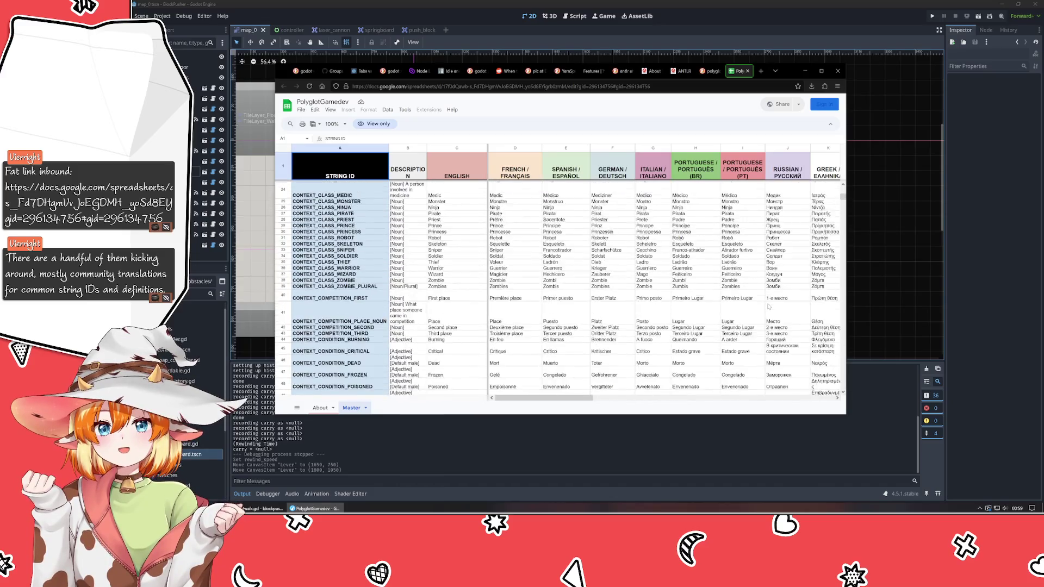
left_click(806, 71)
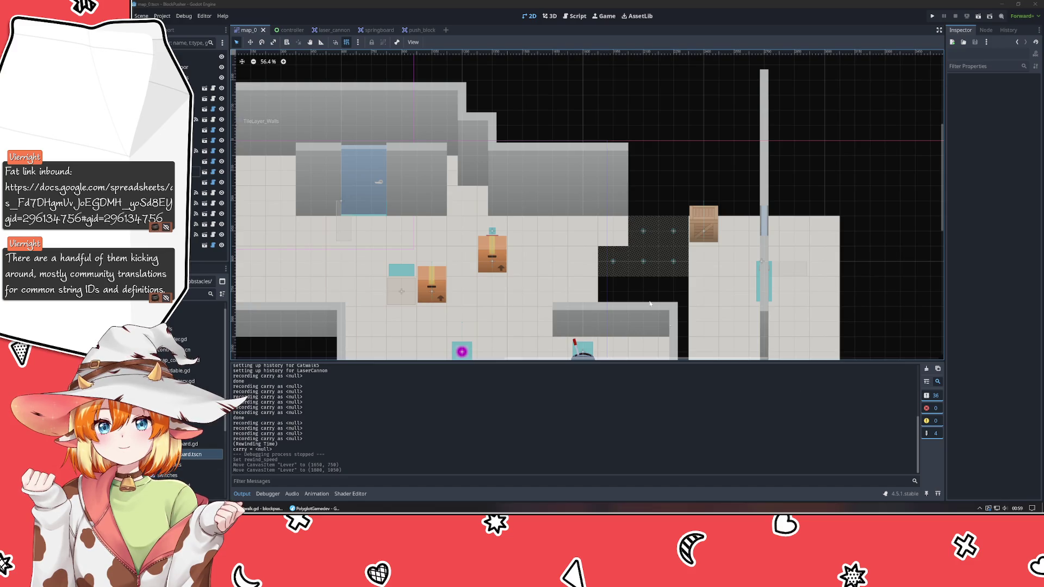
Step: Select the Controller node in map_0 and open its controller.gd script in VSCodium
mouse_move(624, 296)
left_mouse_down()
mouse_move(728, 183)
mouse_move(695, 230)
left_mouse_up()
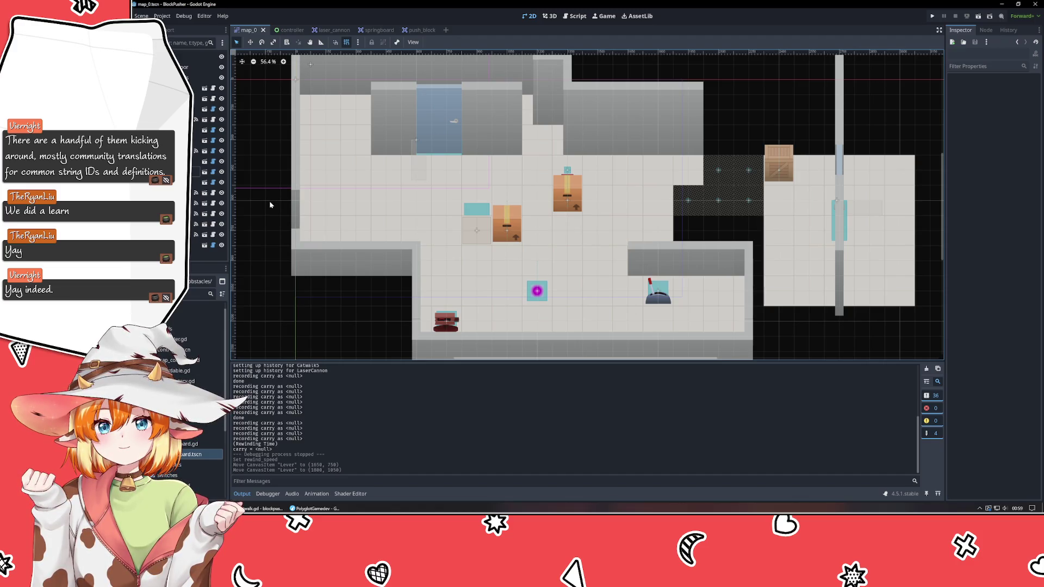
left_click(196, 87)
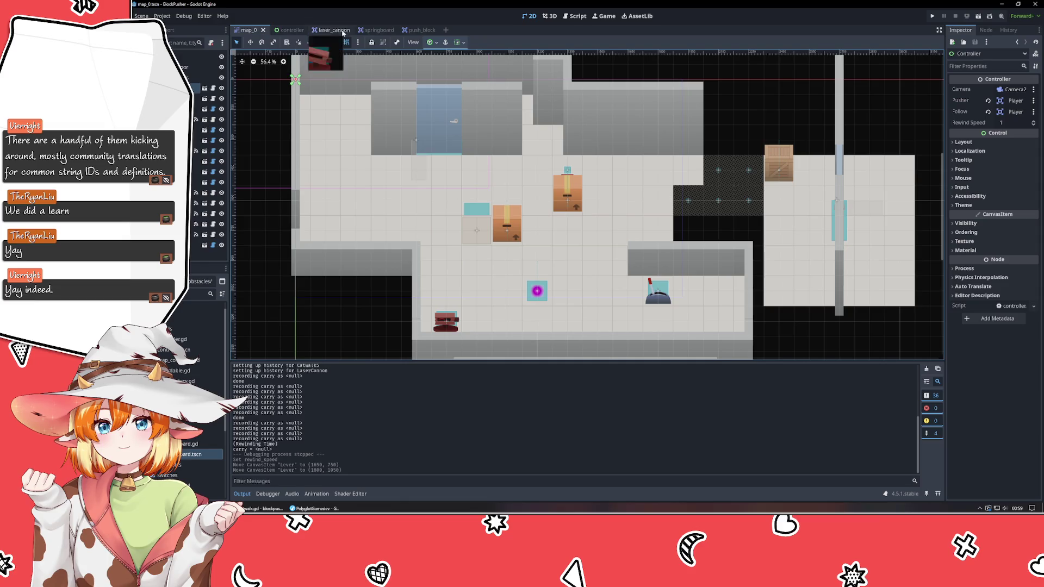
left_click(290, 30)
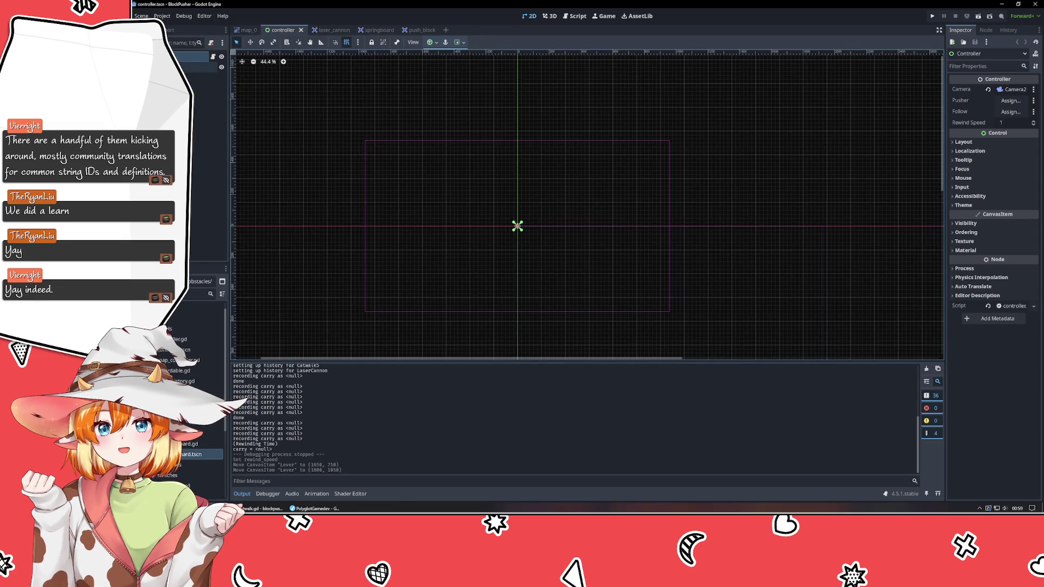
left_click(245, 30)
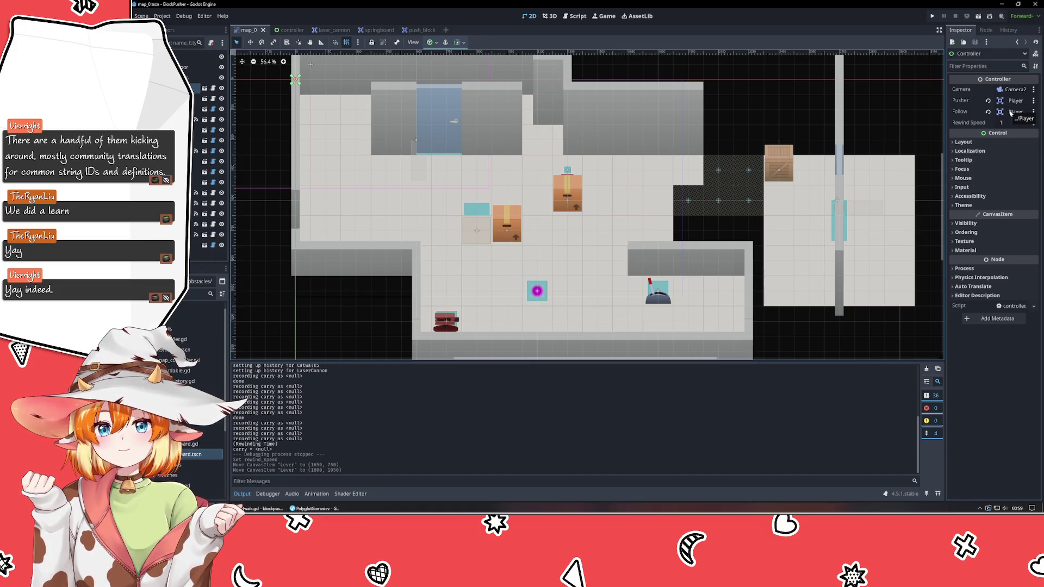
scroll(611, 281, "right", 3)
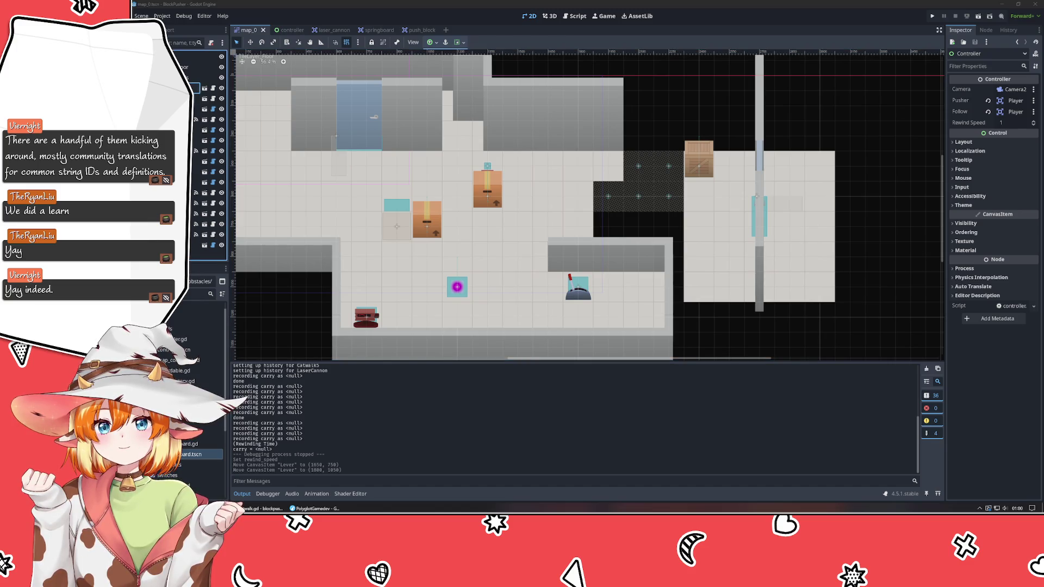
left_click(213, 89)
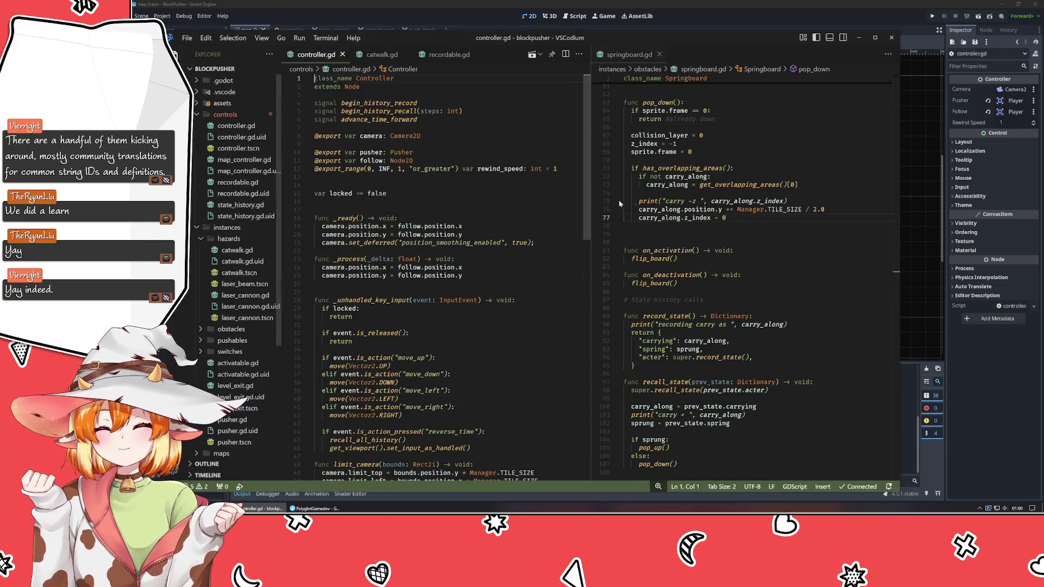
Step: In controller.gd, make a blank line after the limit_camera function for new code
left_click(719, 235)
scroll(718, 235, "up", 4)
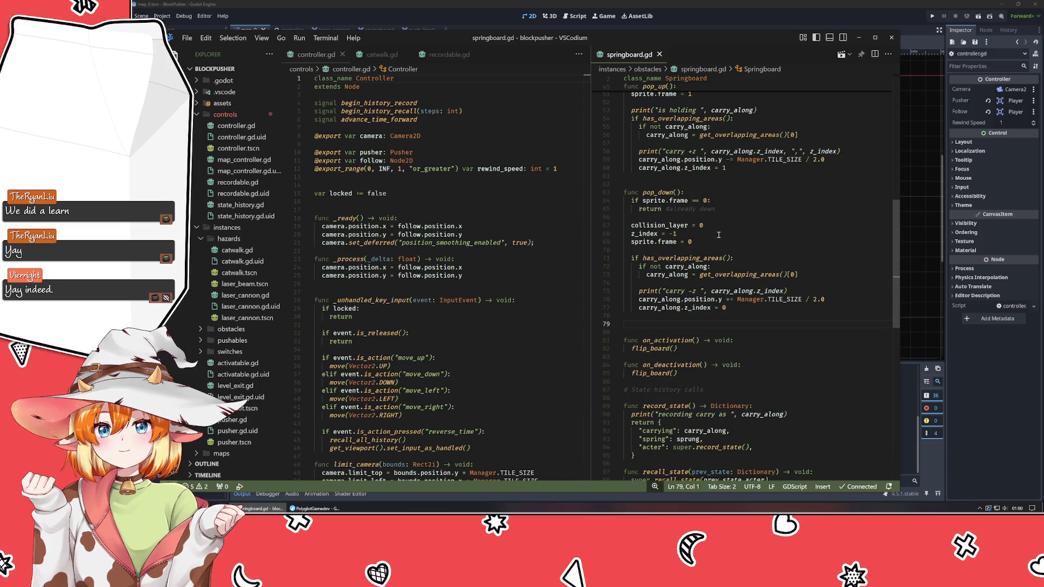
left_click(410, 145)
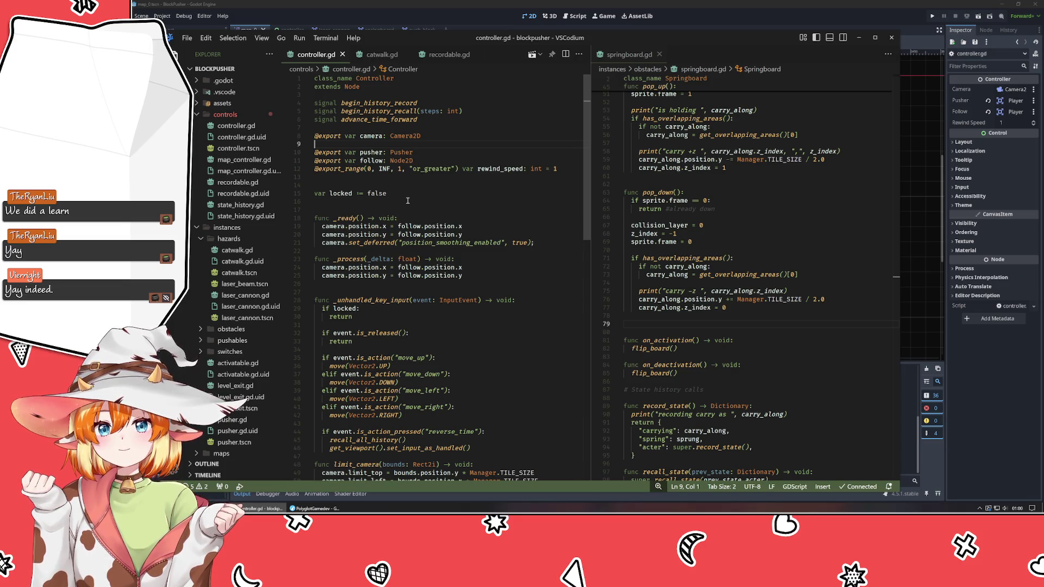
scroll(407, 201, "down", 3)
scroll(368, 217, "down", 5)
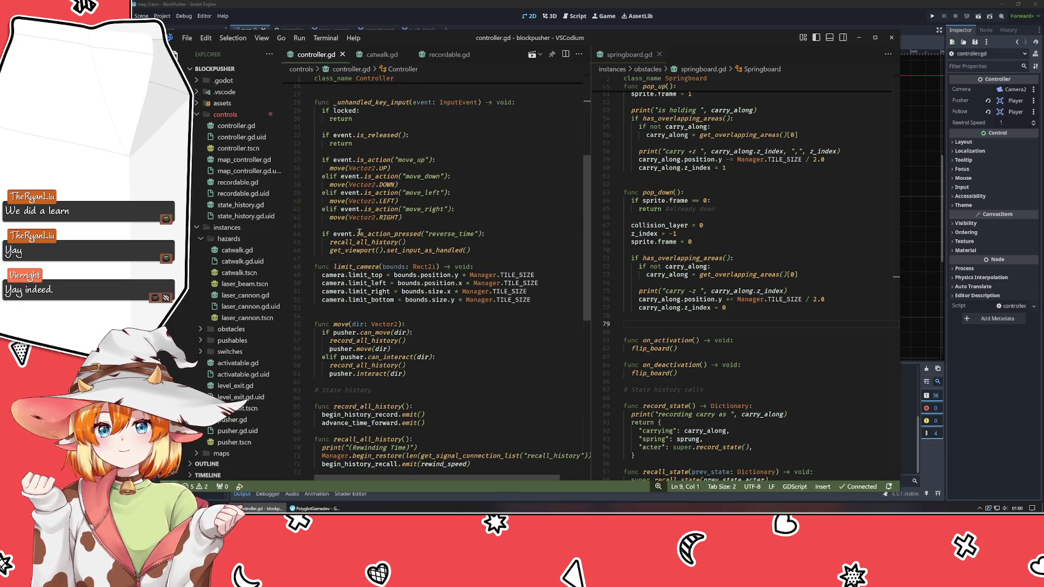
left_click(327, 313)
key("Return")
key("Return")
key("Return")
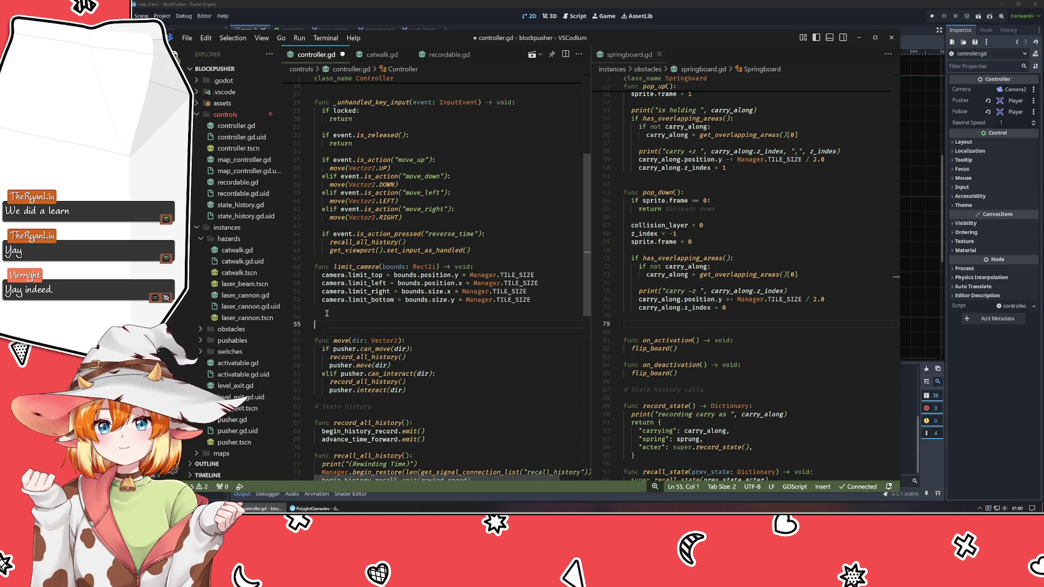
key("Up")
key("Up")
Step: Add func change_follow(node: Node2D) whose body sets follow = node
type("func ")
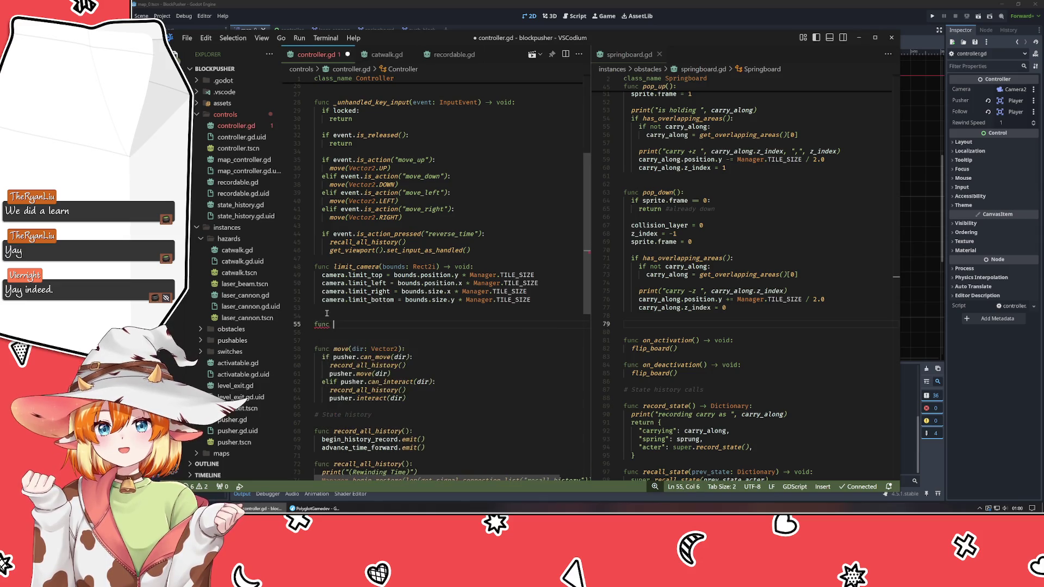
type("change_follow(node: Node)")
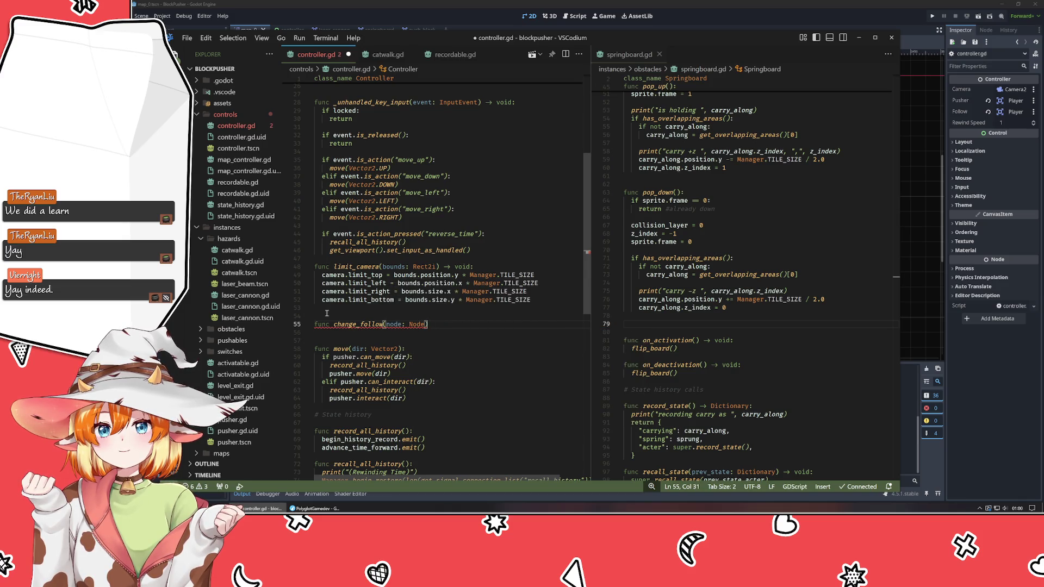
type(":")
key("Return")
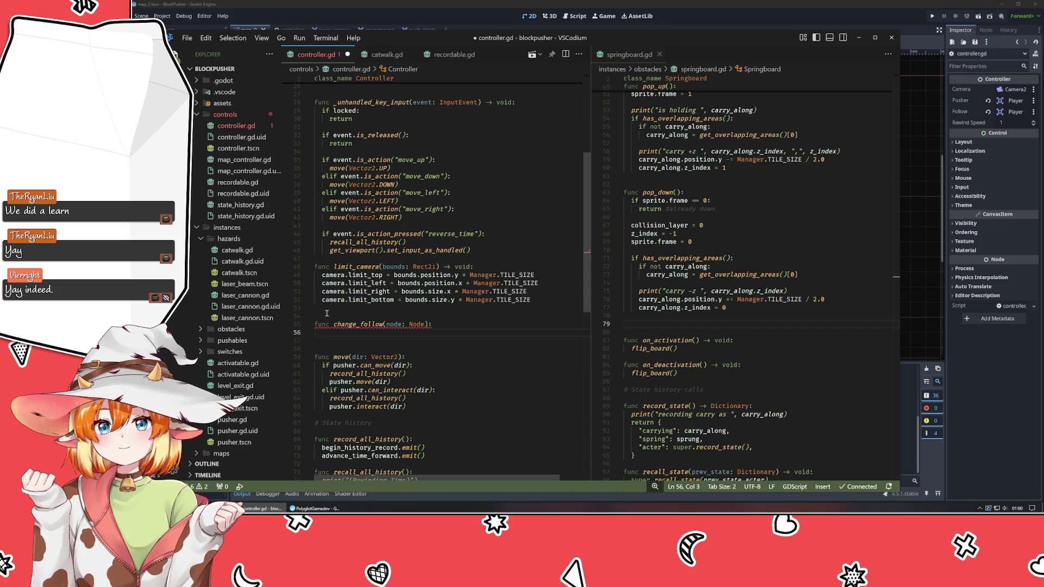
scroll(327, 313, "up", 8)
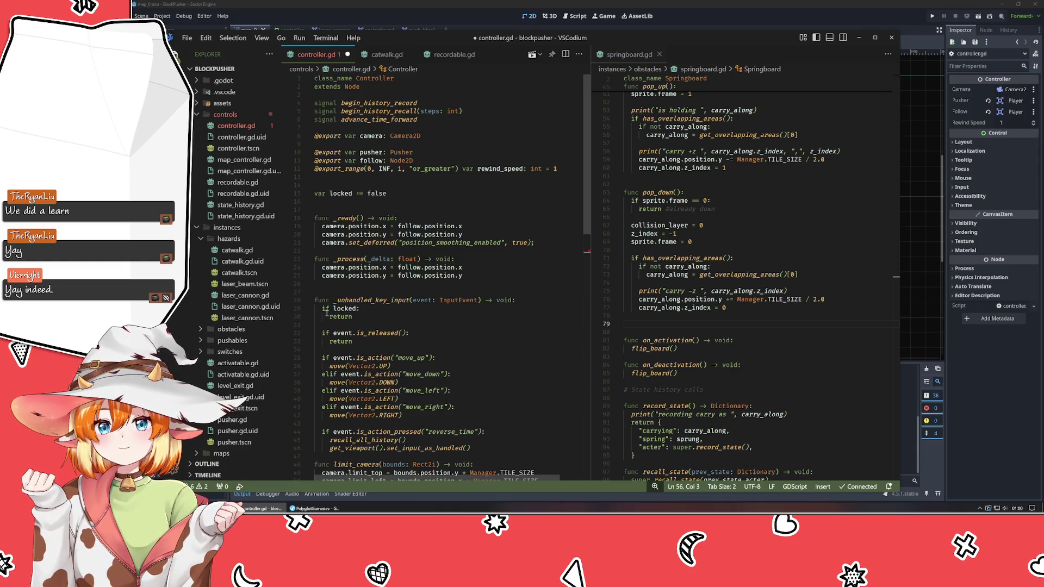
scroll(327, 313, "down", 8)
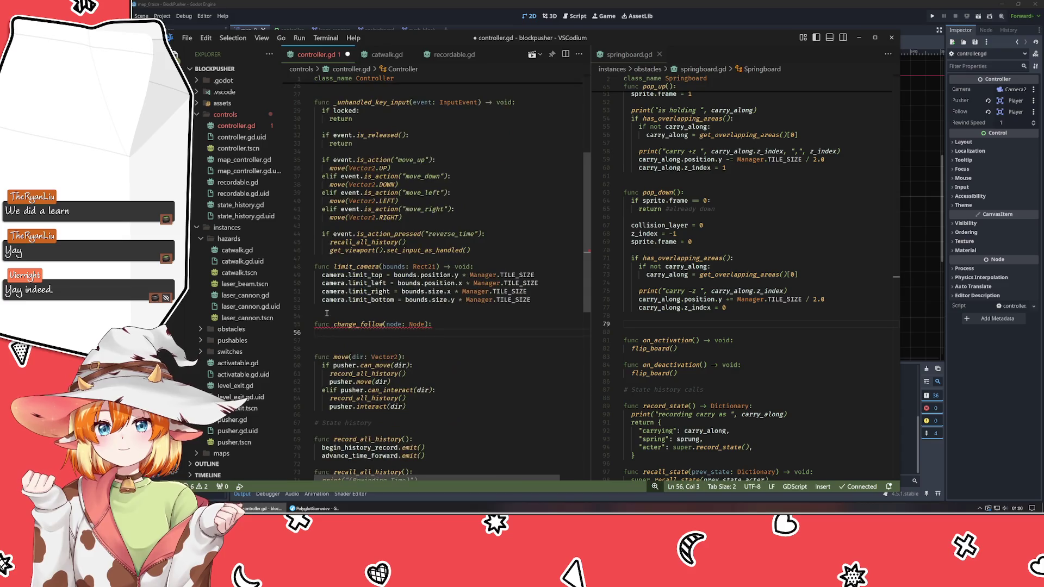
type("floo")
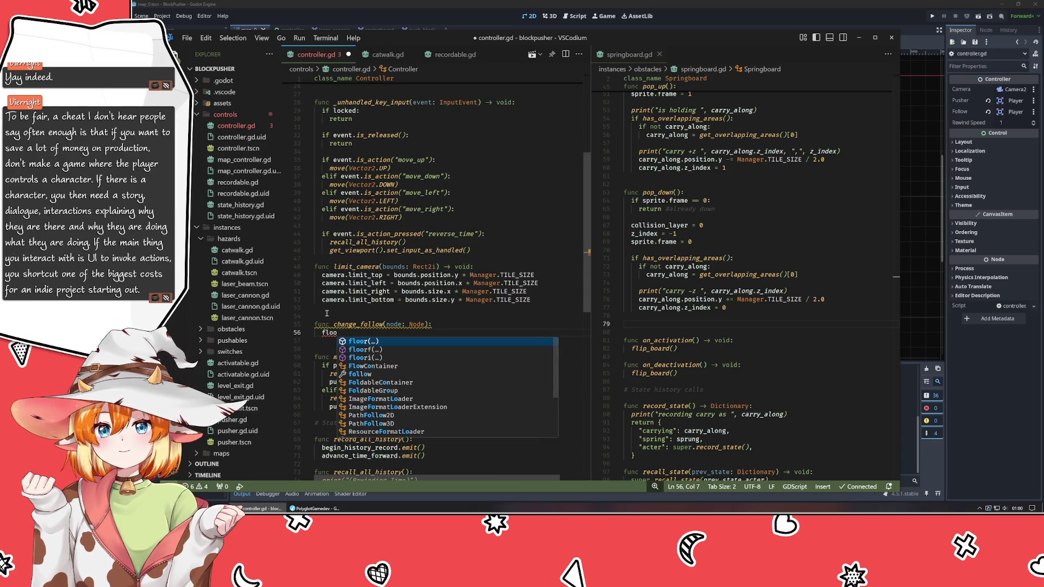
key("BackSpace")
key("BackSpace")
key("BackSpace")
type("follow = node")
key("Up")
key("End")
key("Left")
type("2D")
key("Escape")
key("Down")
Step: Add func reset_follow() setting follow = pusher, and save controller.gd
key("Return")
key("Return")
type("func reset_follow")
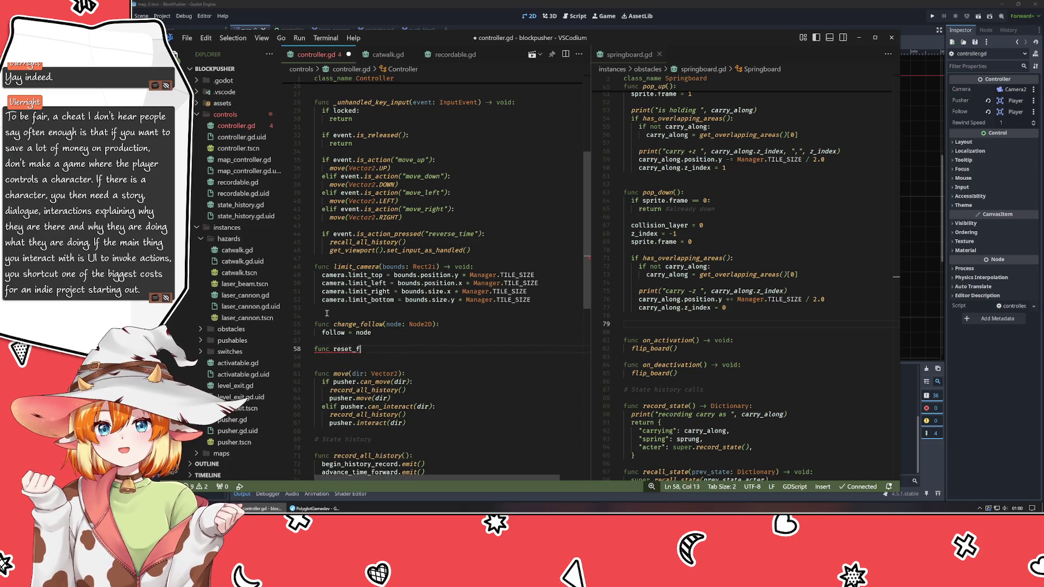
type("():")
key("Return")
type("follow = ")
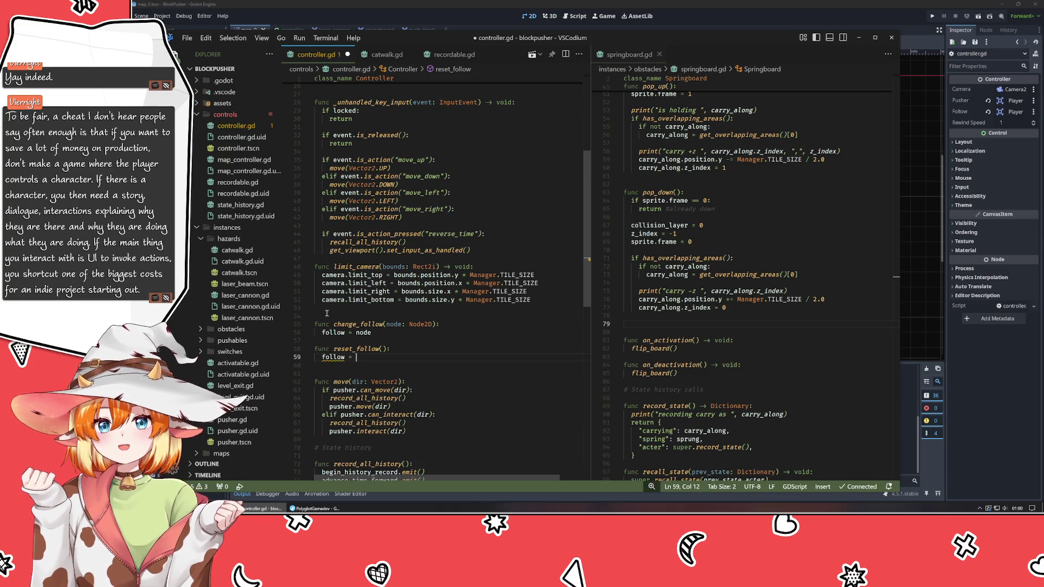
type("pusher")
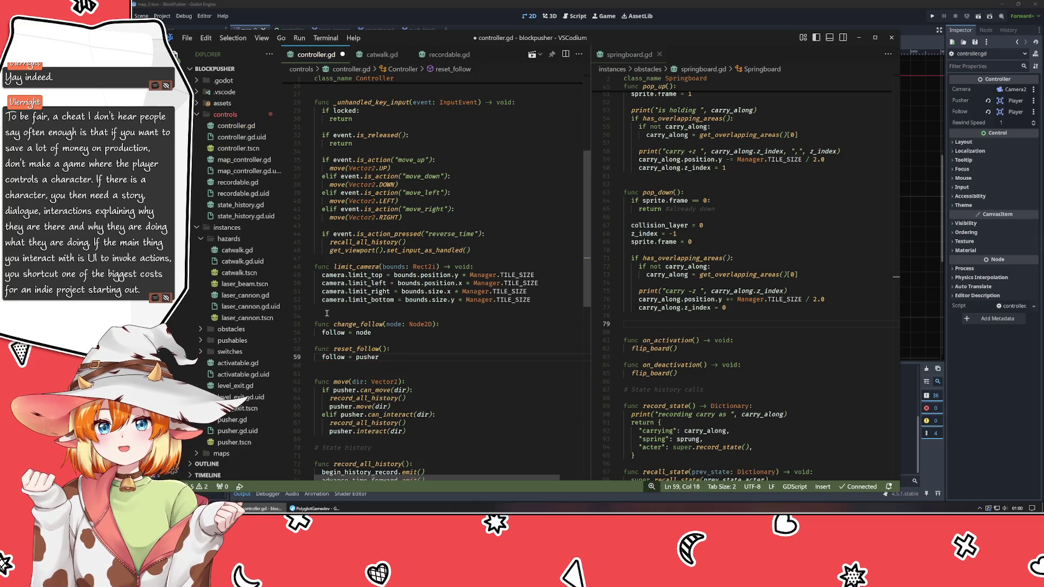
key("ctrl+s")
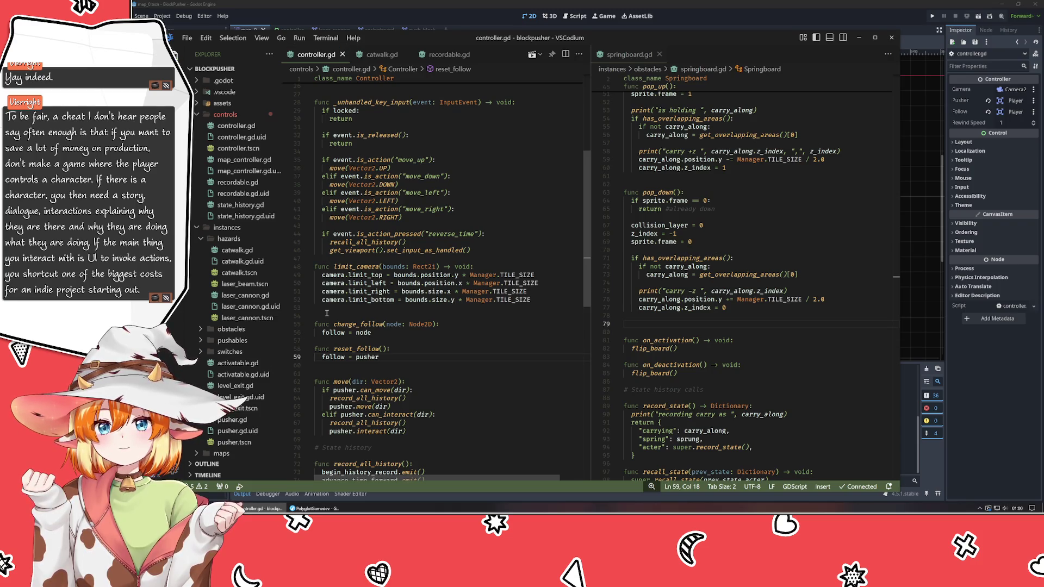
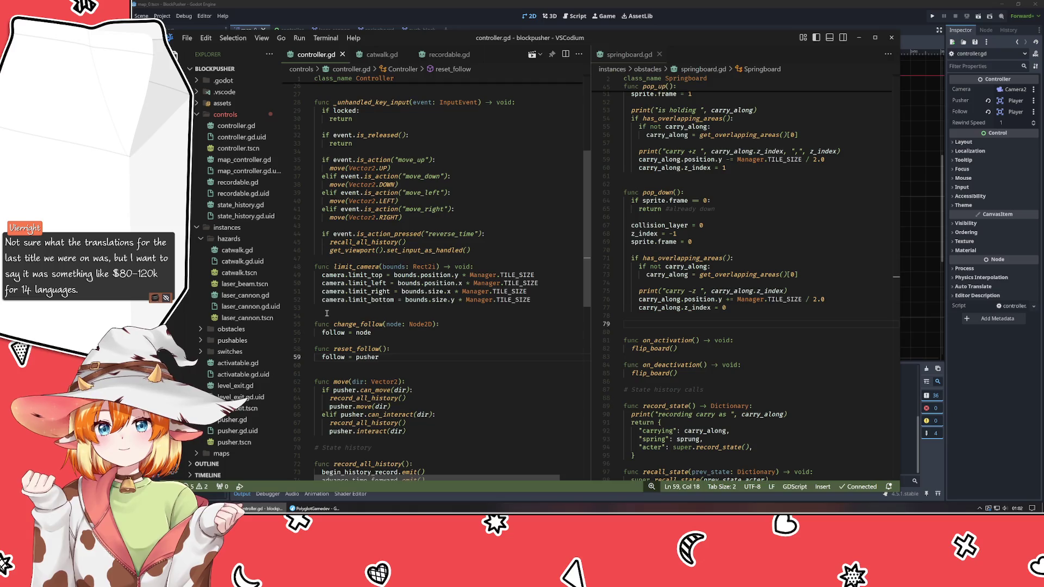
Step: Move through controller.gd's blank lines around reset_follow, change_follow and _unhandled_key_input
left_click(431, 368)
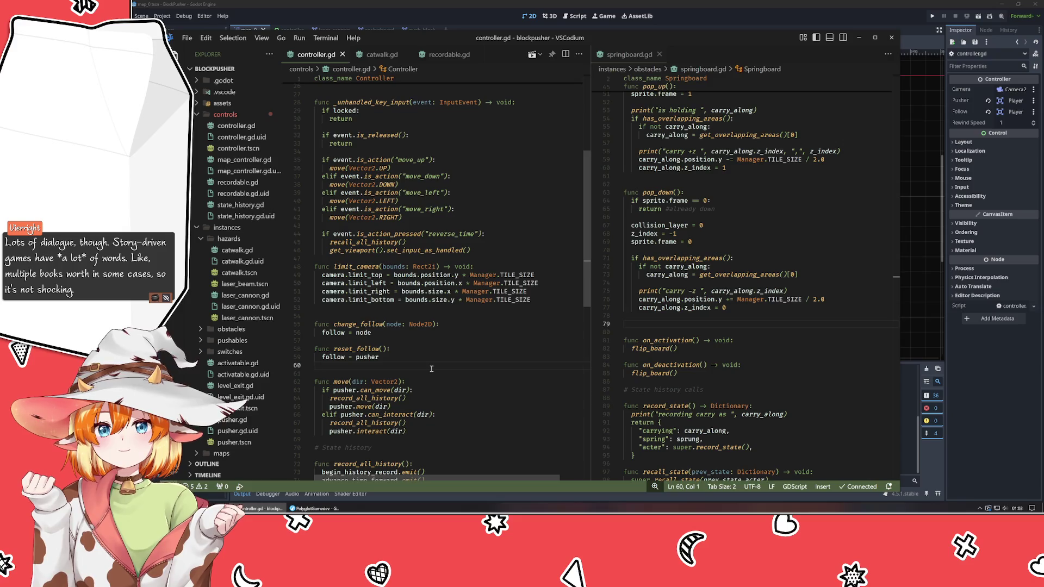
left_click(435, 340)
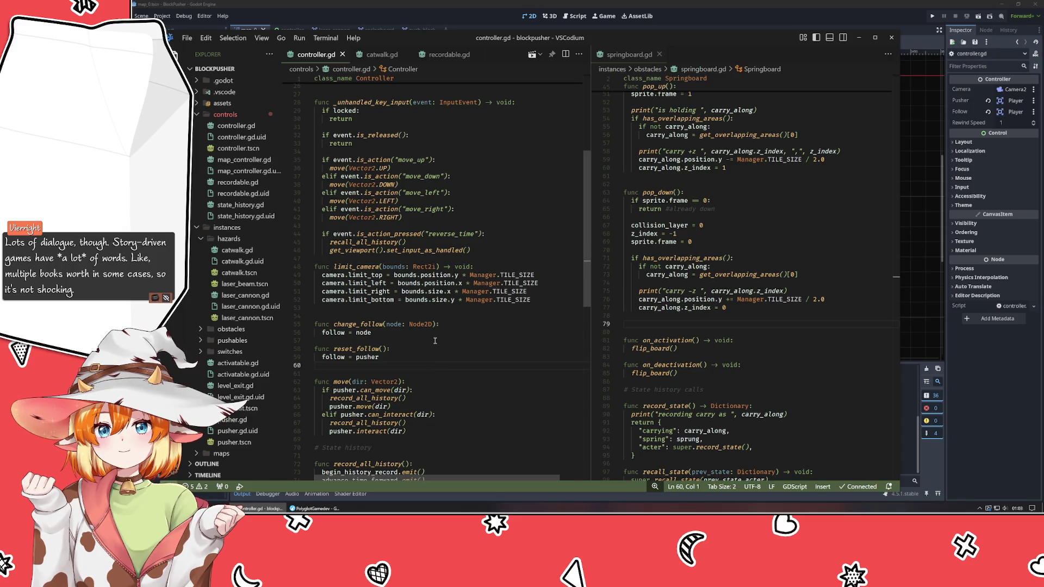
left_click(394, 316)
left_click(348, 225)
left_click(342, 150)
left_click(347, 91)
scroll(359, 218, "up", 8)
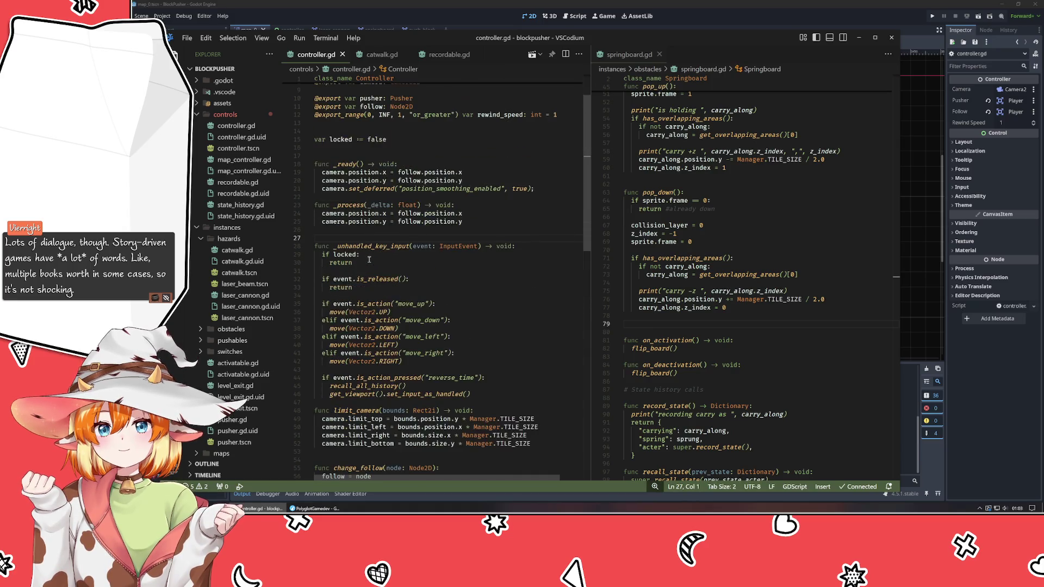
scroll(370, 260, "down", 10)
scroll(370, 260, "down", 2)
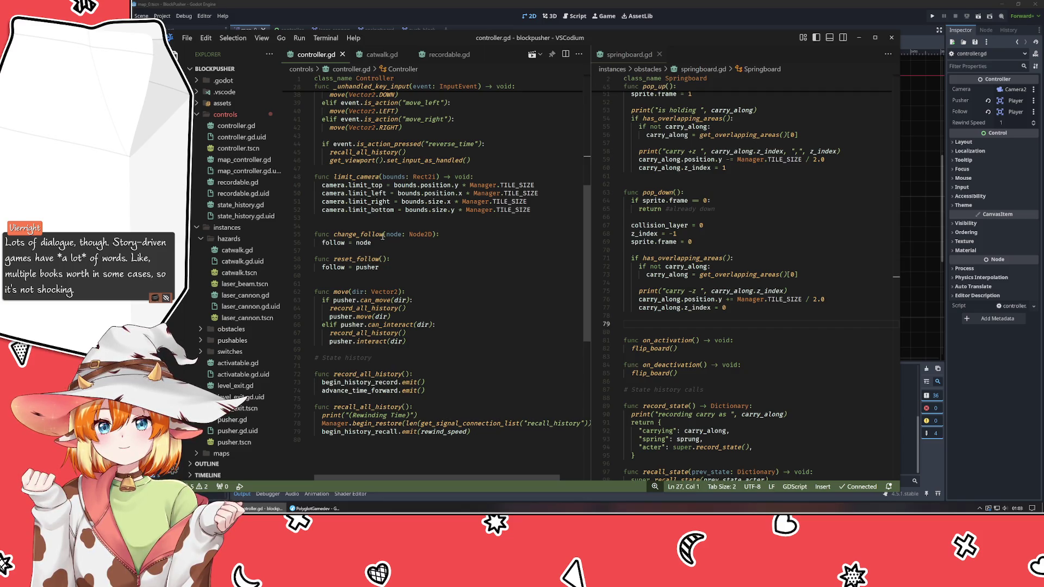
left_click(370, 235)
left_click(505, 275)
Step: Review the camera-following code near the top, then return to the end of controller.gd
scroll(515, 295, "up", 4)
scroll(514, 295, "up", 8)
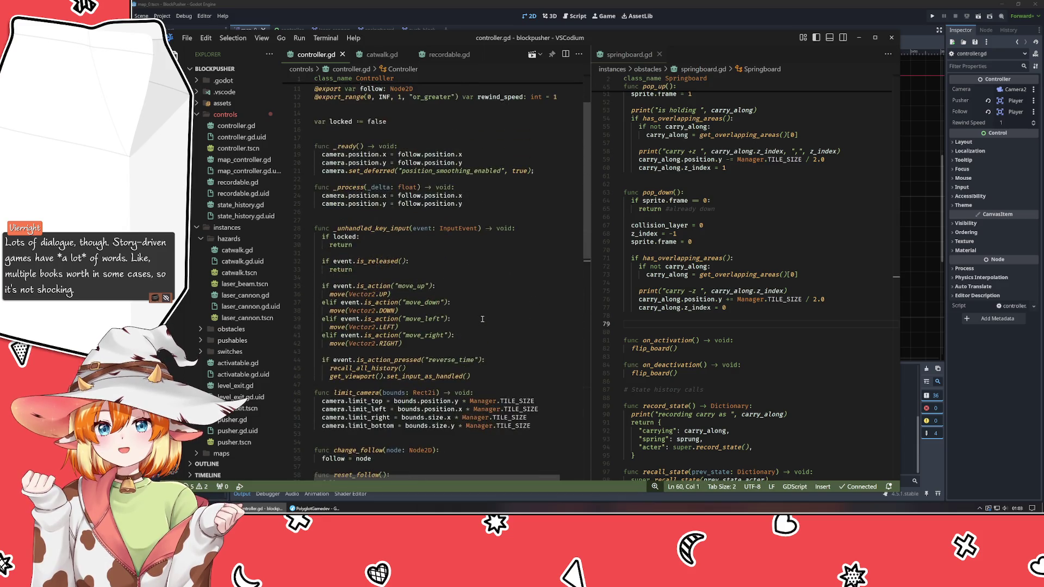
scroll(690, 305, "up", 14)
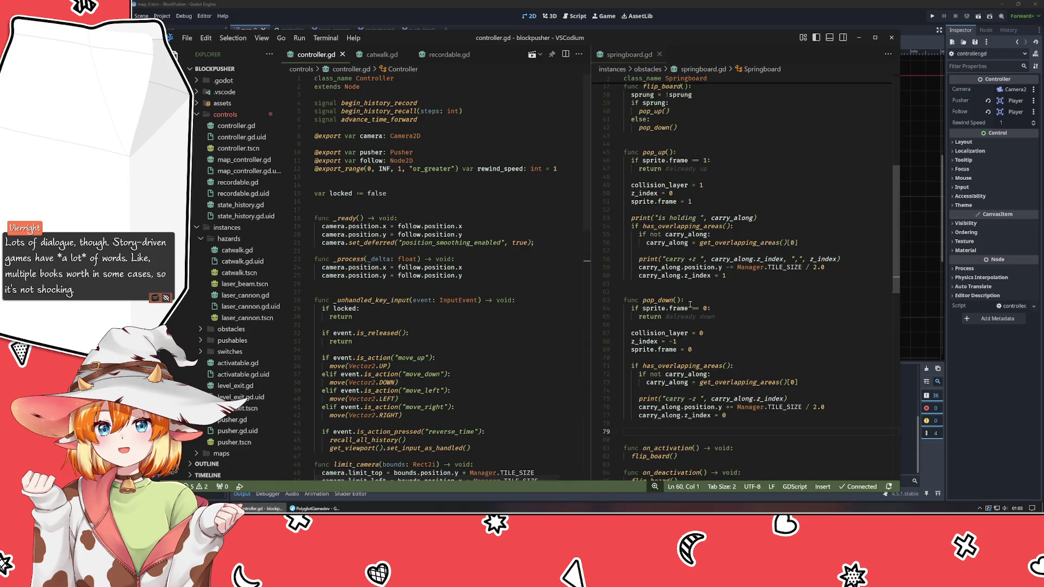
scroll(690, 304, "up", 2)
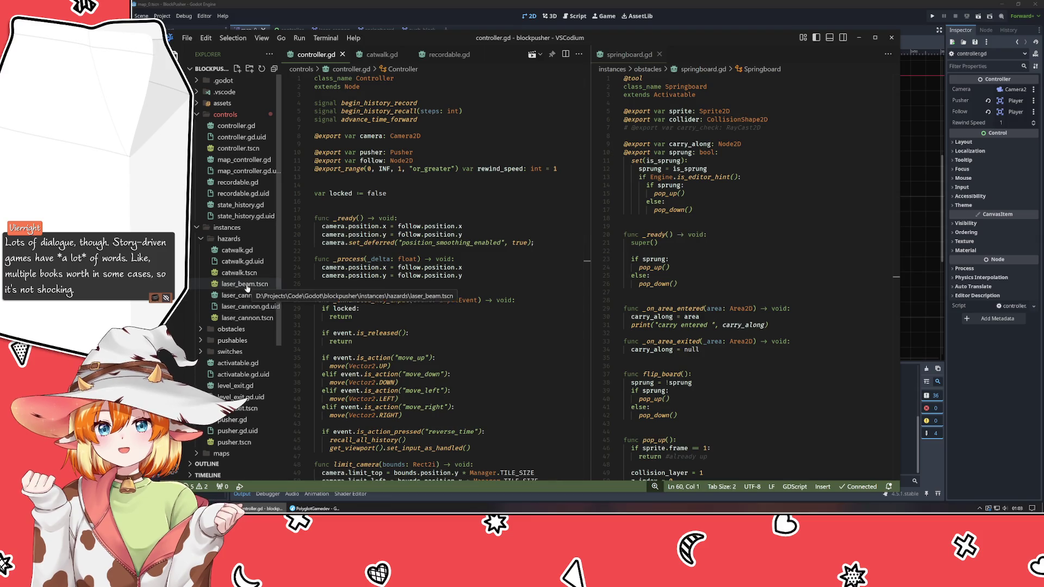
left_click(349, 275)
left_click(342, 291)
scroll(342, 289, "down", 10)
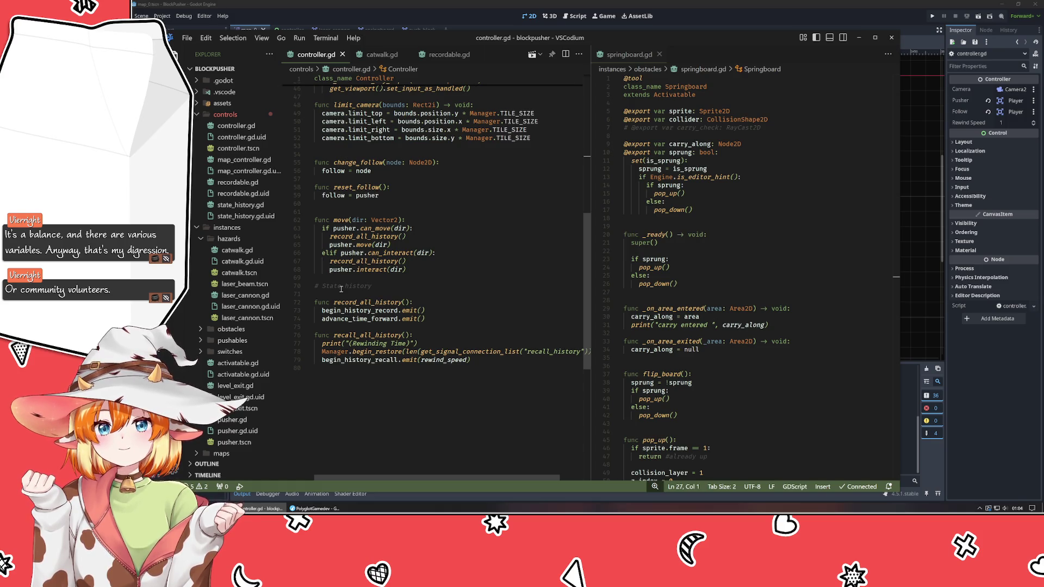
left_click(373, 413)
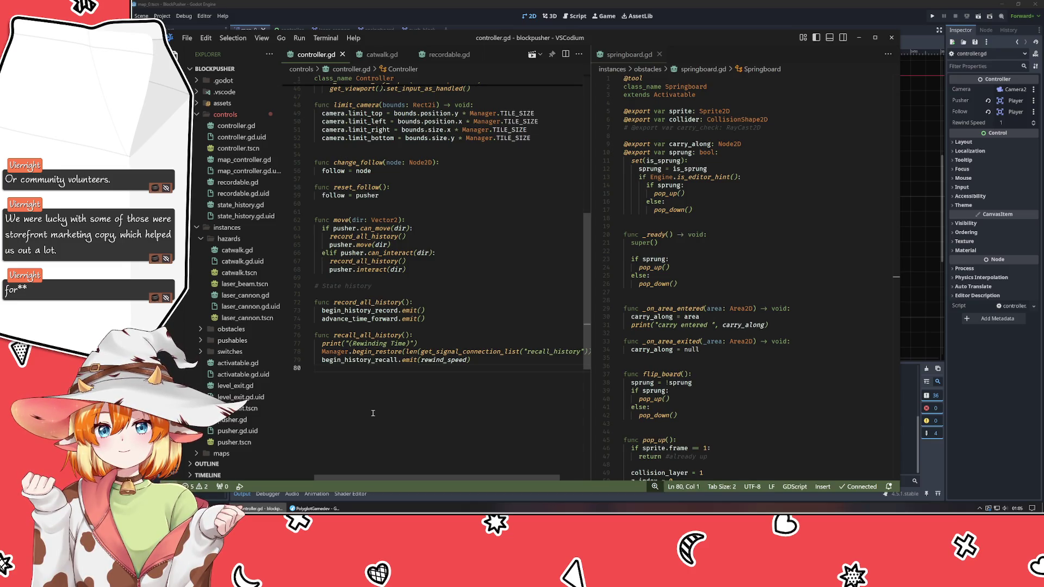
left_click(424, 281)
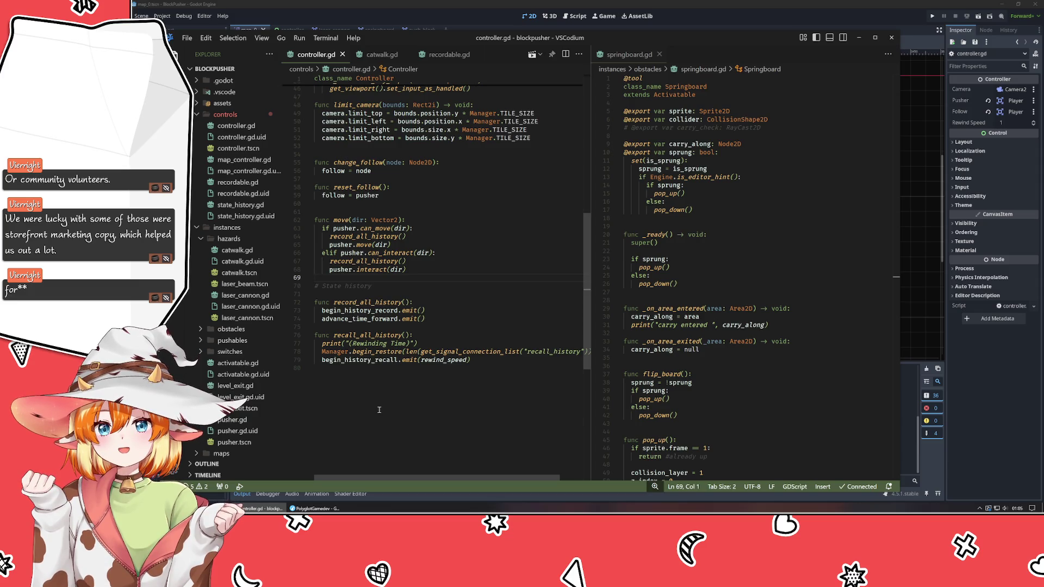
left_click(407, 215)
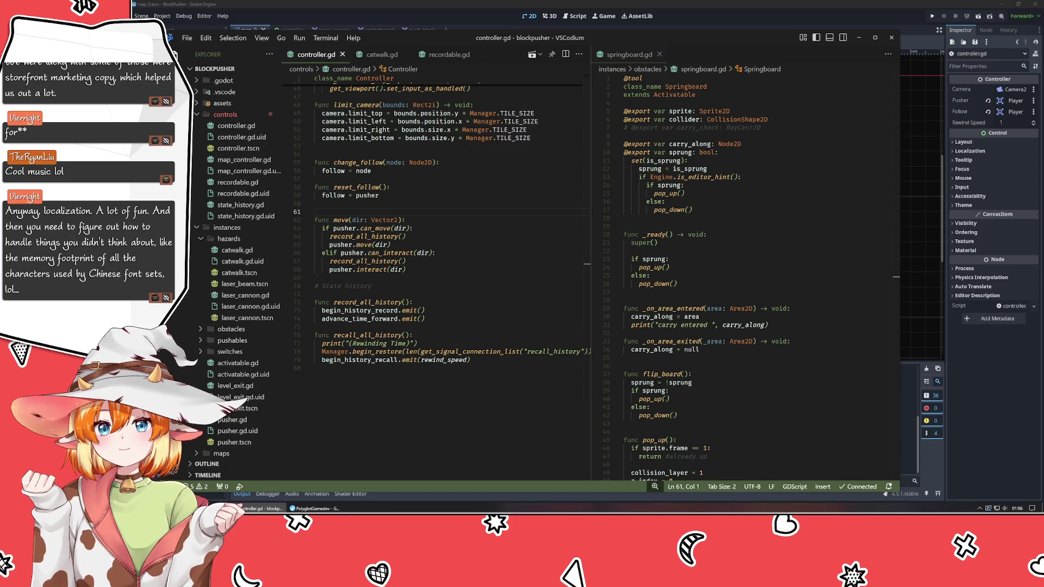
left_click(473, 421)
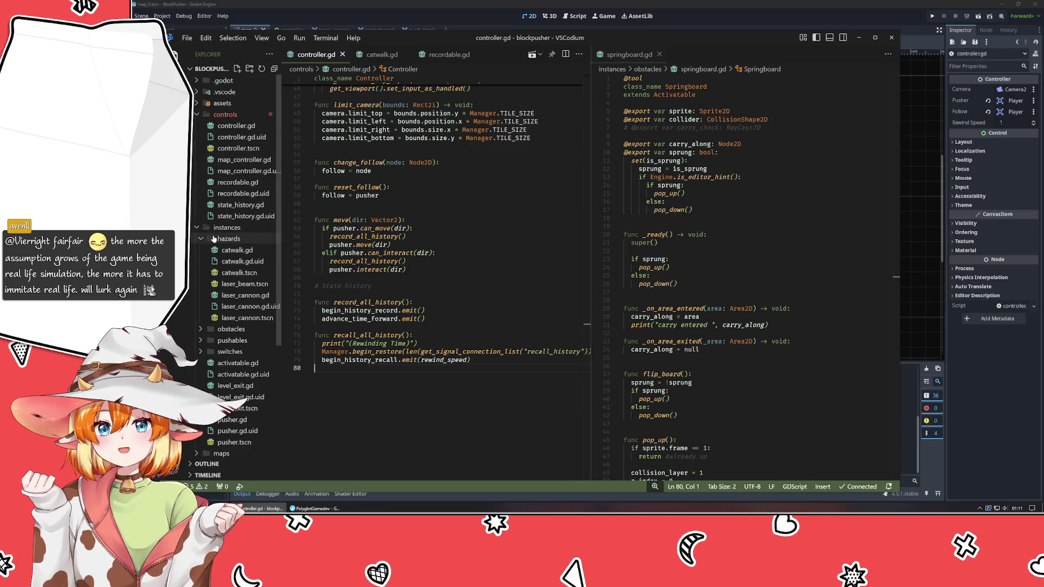
Step: Collapse hazards, open door.gd from the obstacles folder, then switch back to Godot's map_0
left_click(200, 330)
left_click(229, 239)
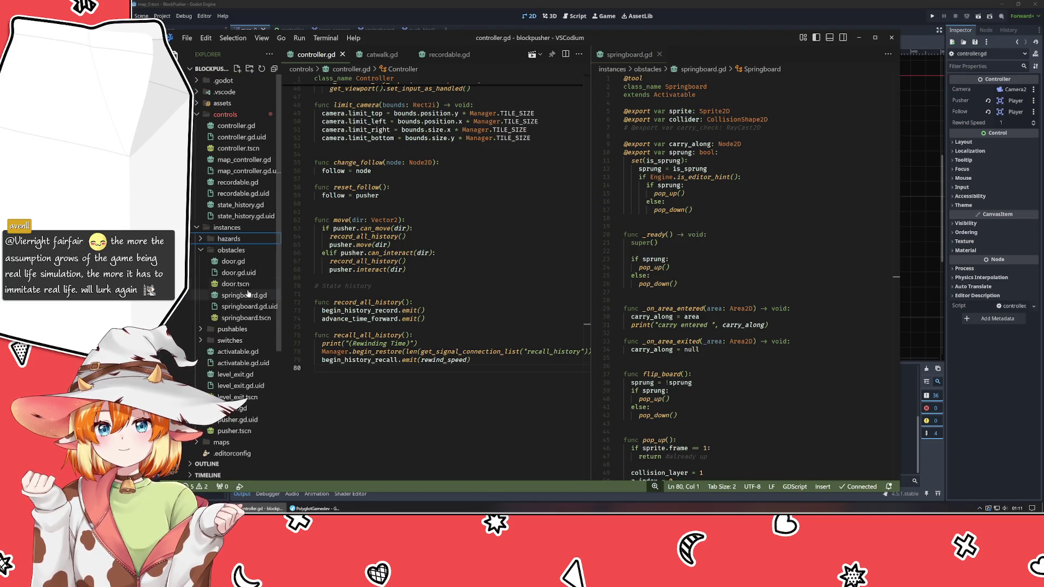
double_click(233, 261)
mouse_move(369, 94)
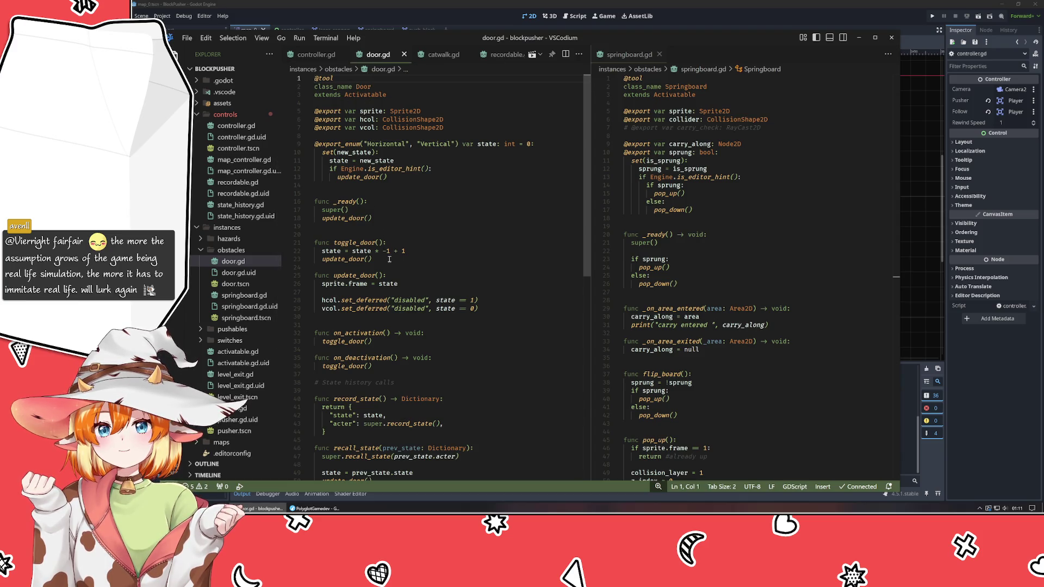
left_click(413, 228)
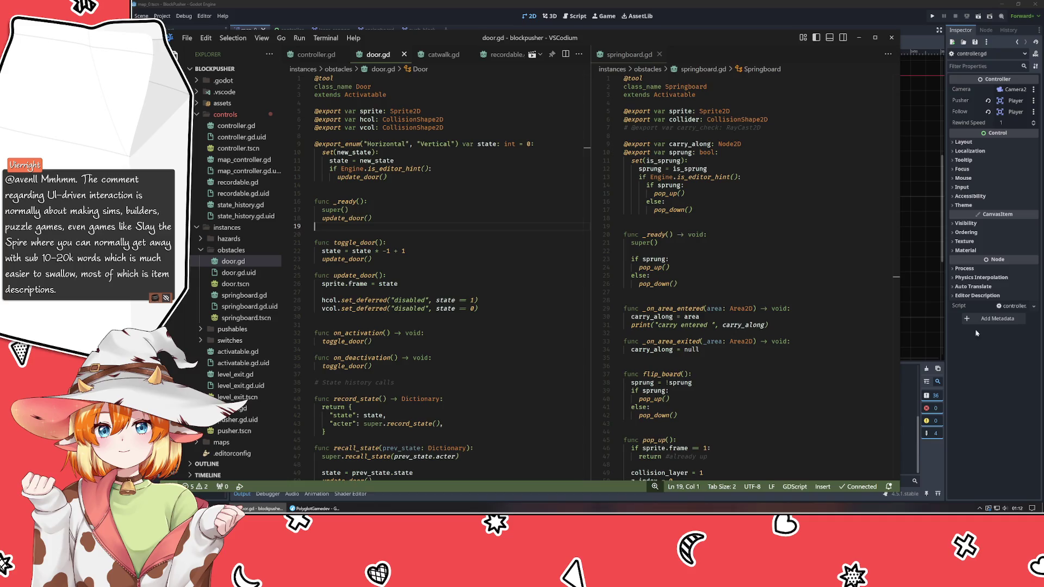
left_click(724, 10)
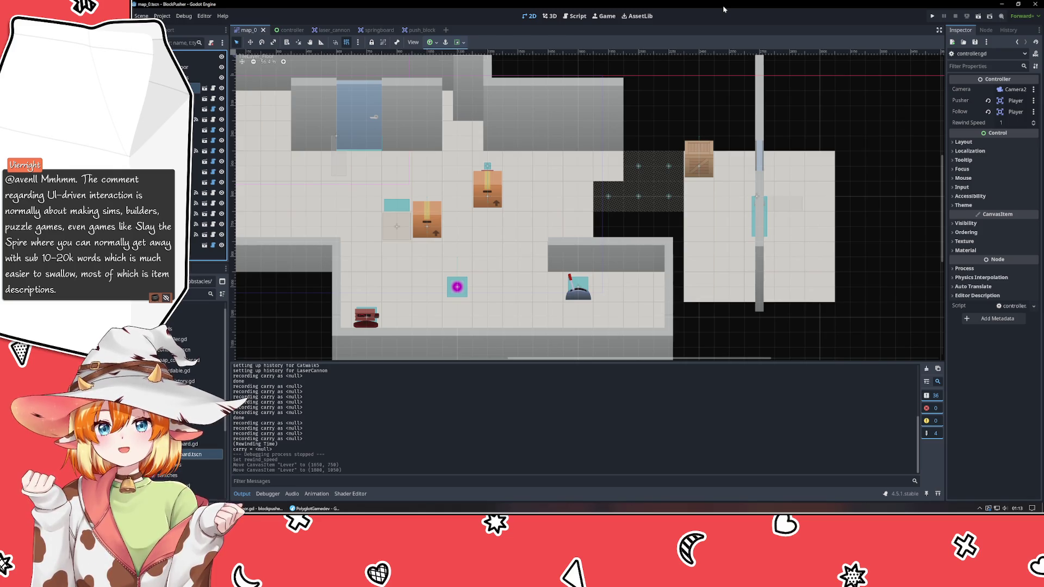
Step: Create a new scene with a Control root node and begin renaming it in the Scene dock
left_click(417, 30)
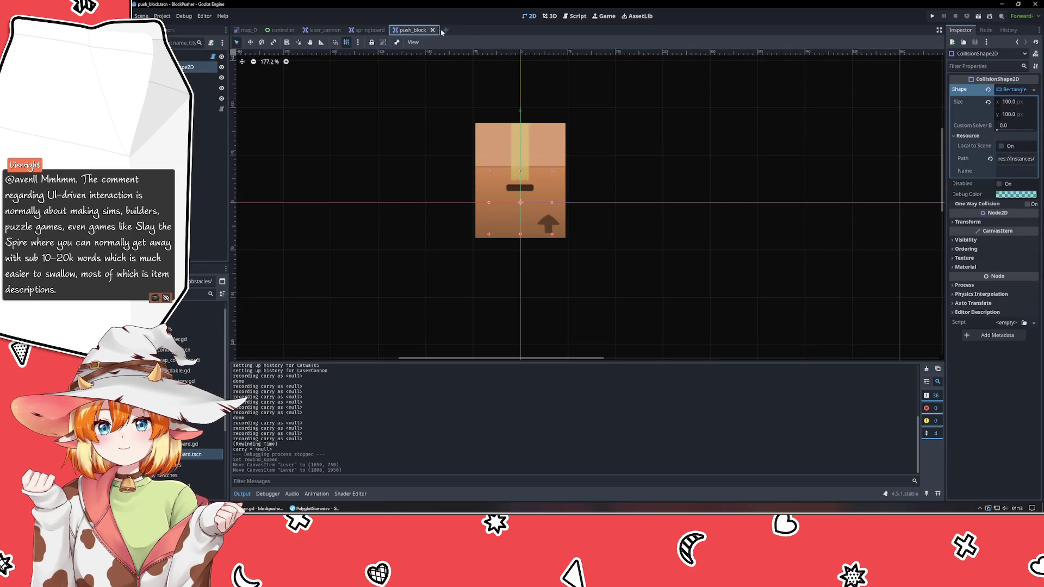
left_click(445, 30)
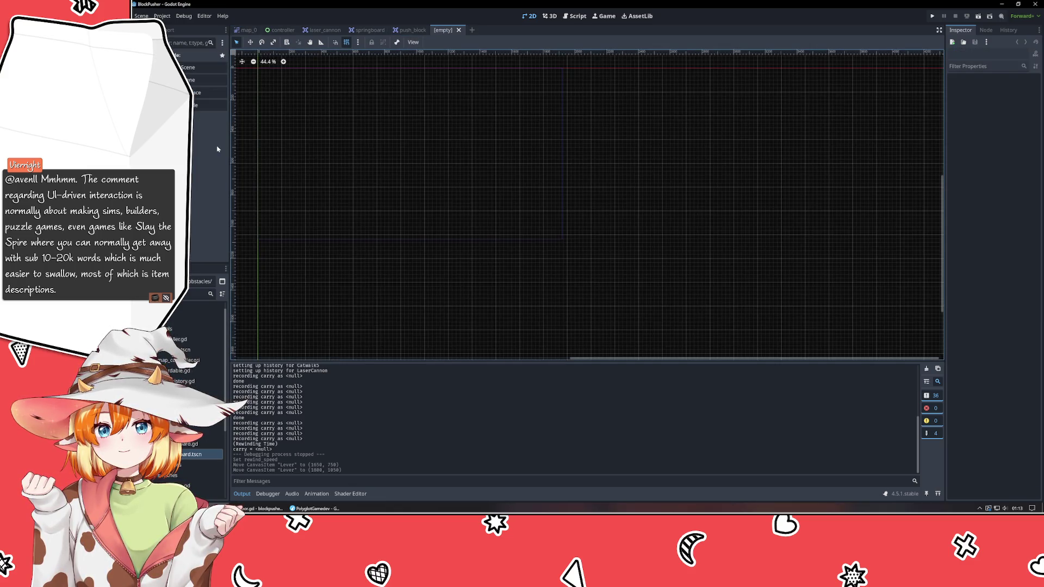
left_click(211, 105)
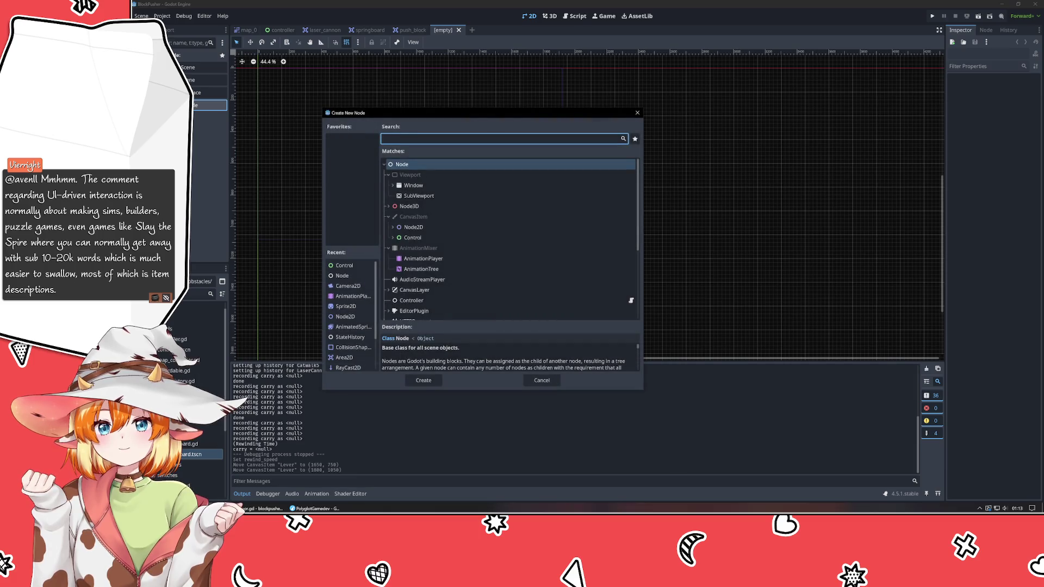
double_click(496, 242)
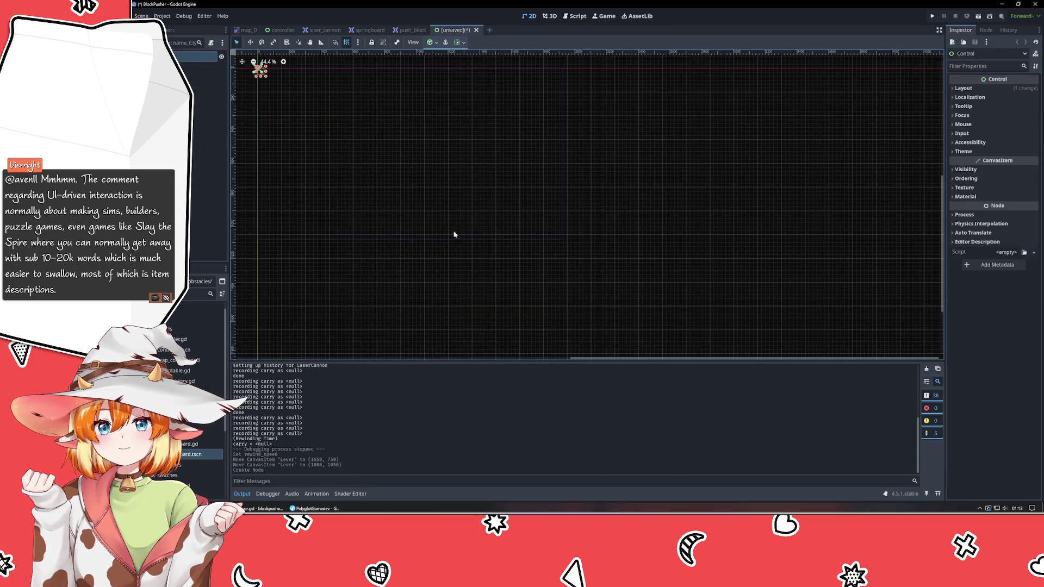
left_click_drag(359, 210, 536, 289)
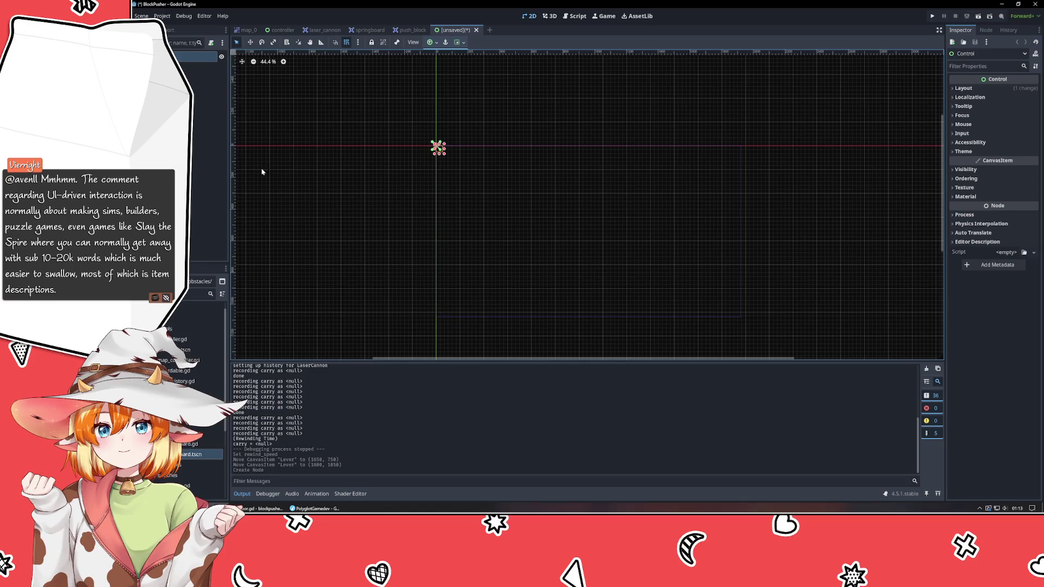
left_click(191, 172)
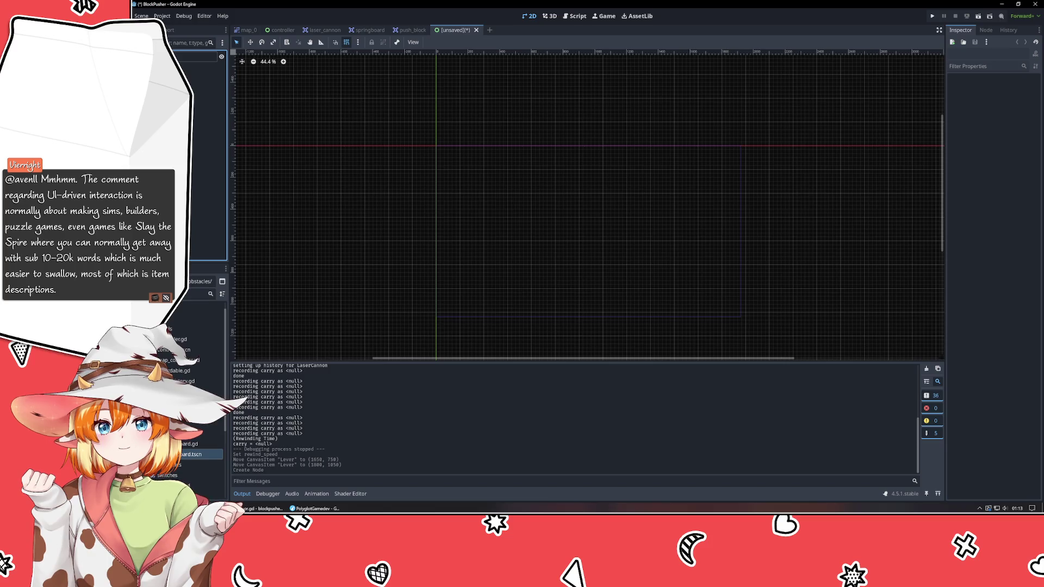
left_click(185, 58)
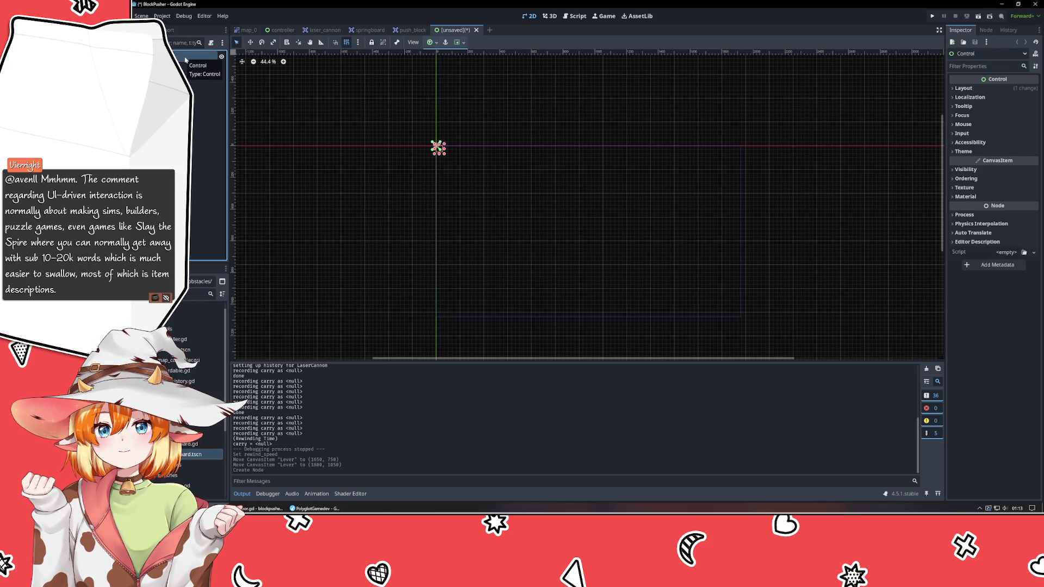
double_click(186, 58)
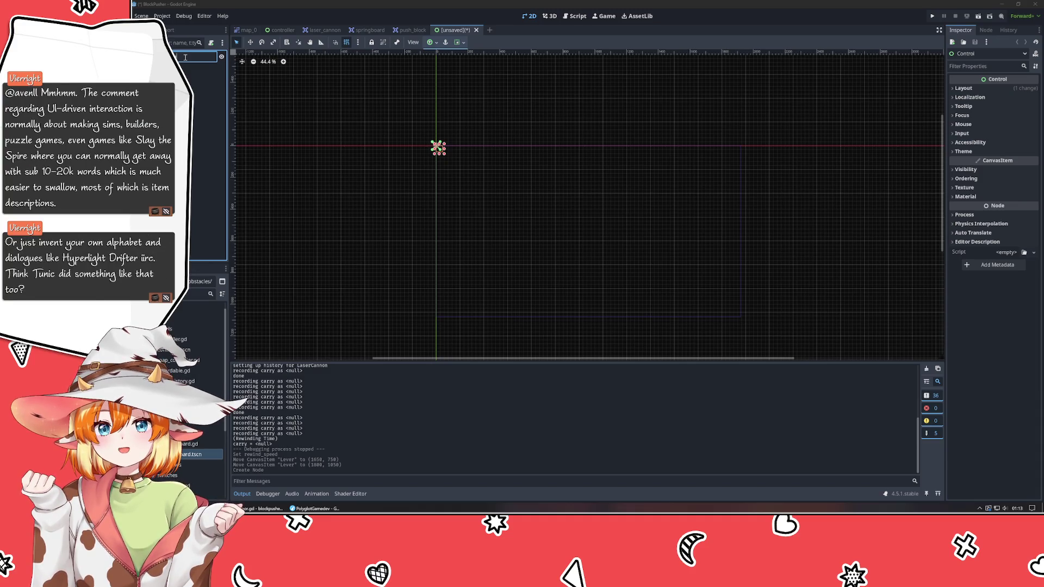
Step: Rename the root node to CameraTrigger and attach a new camera_trigger.gd script
type("ger")
key("Return")
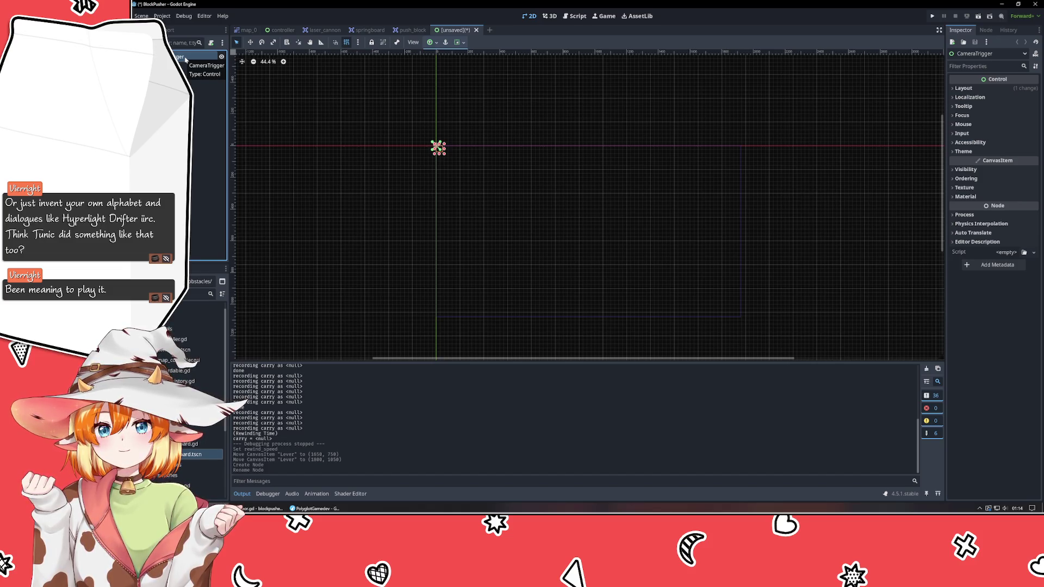
key("Escape")
left_click(182, 57)
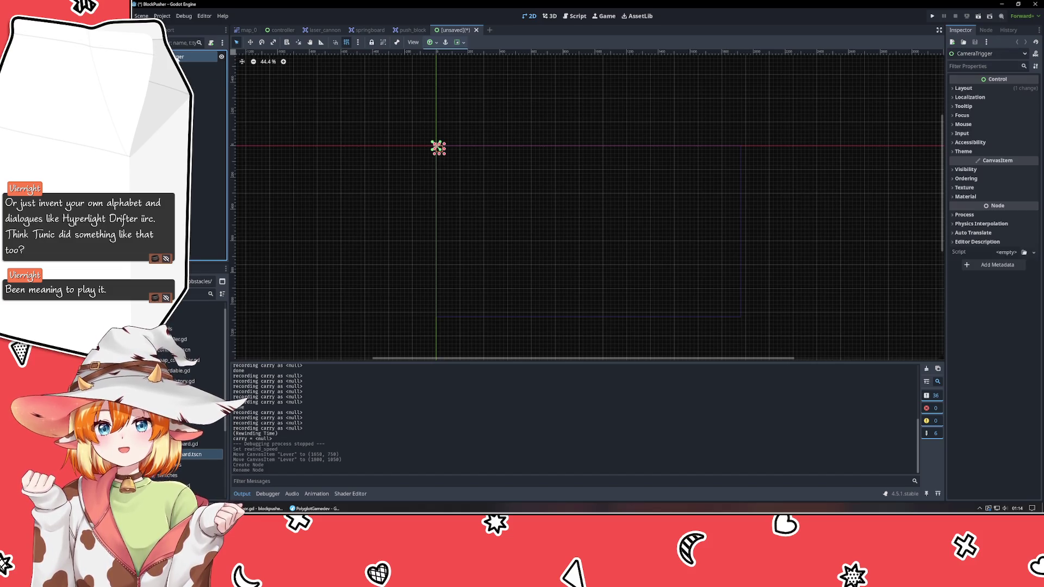
right_click(180, 56)
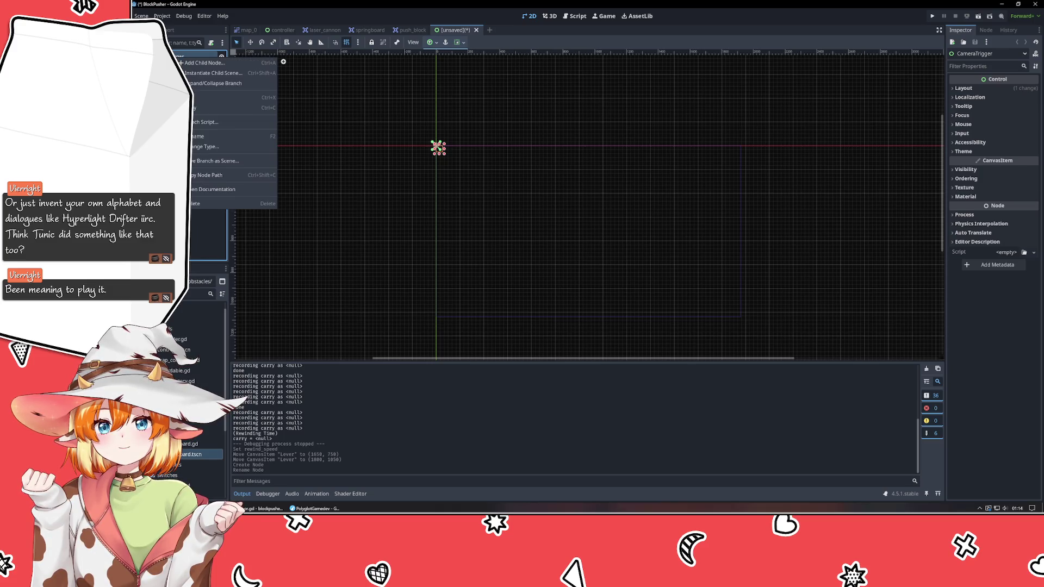
left_click(202, 124)
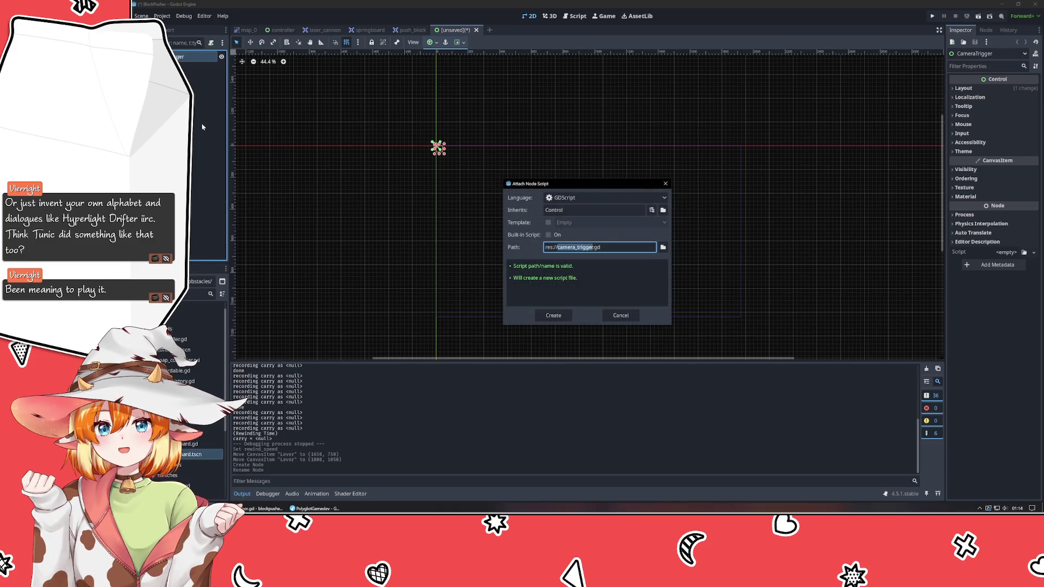
key("Return")
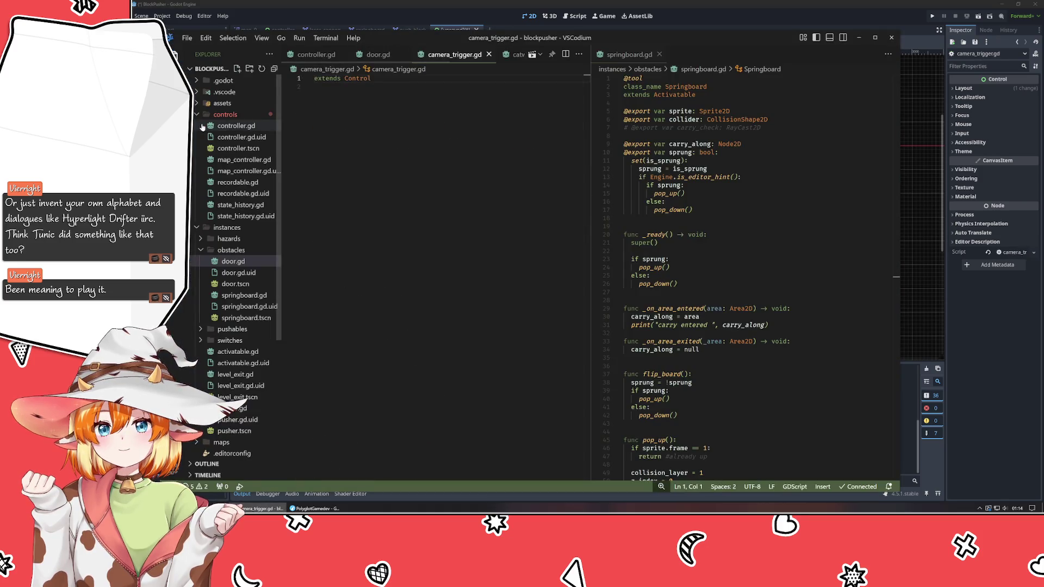
Step: Save the scene as camera_trigger.tscn
key("alt+Tab")
key("ctrl+s")
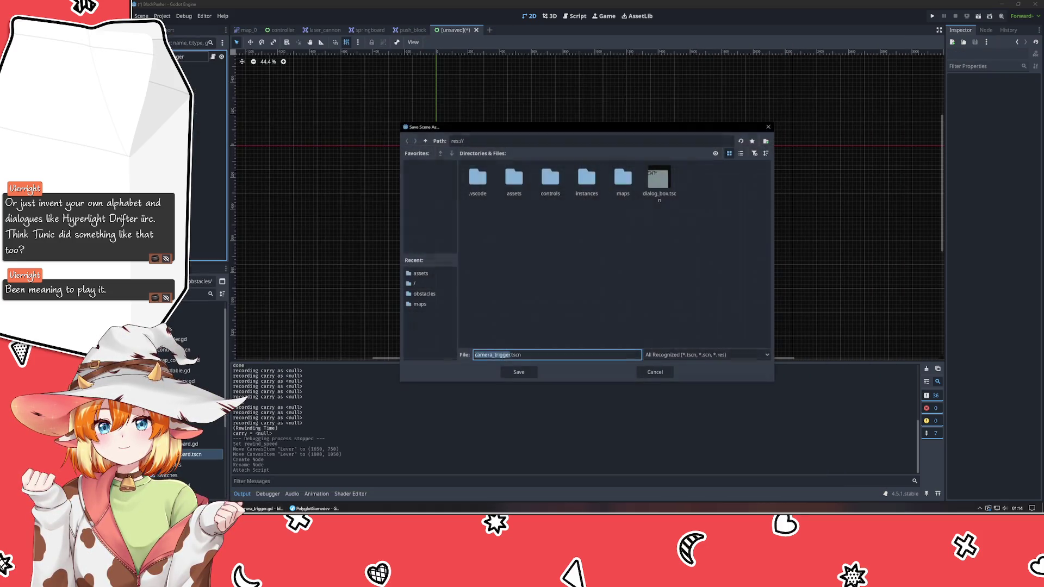
key("Return")
key("alt+Tab")
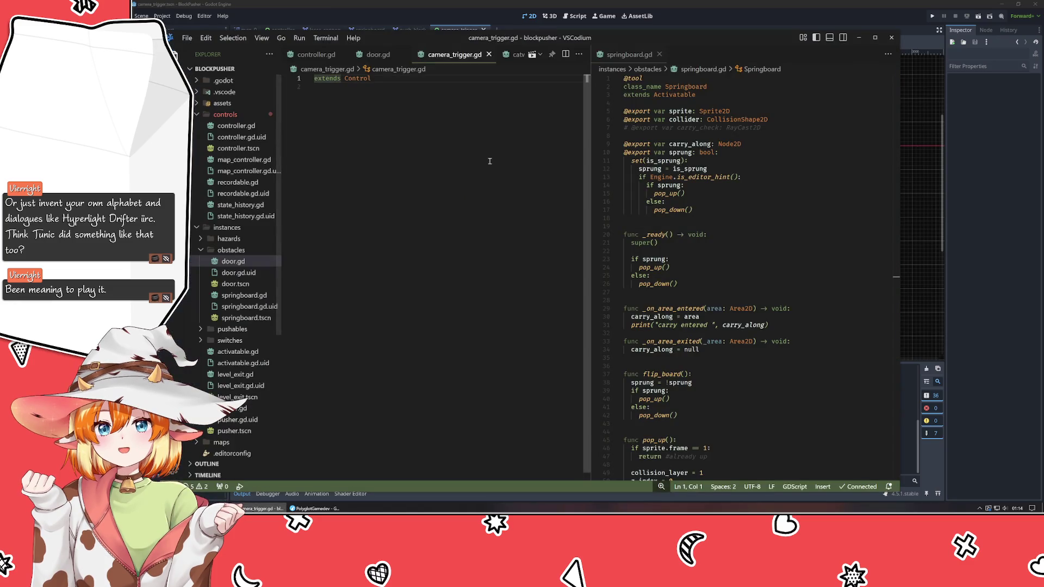
Step: Add 'class_name CameraTrigger' as the first line of camera_trigger.gd
left_click(471, 163)
key("Return")
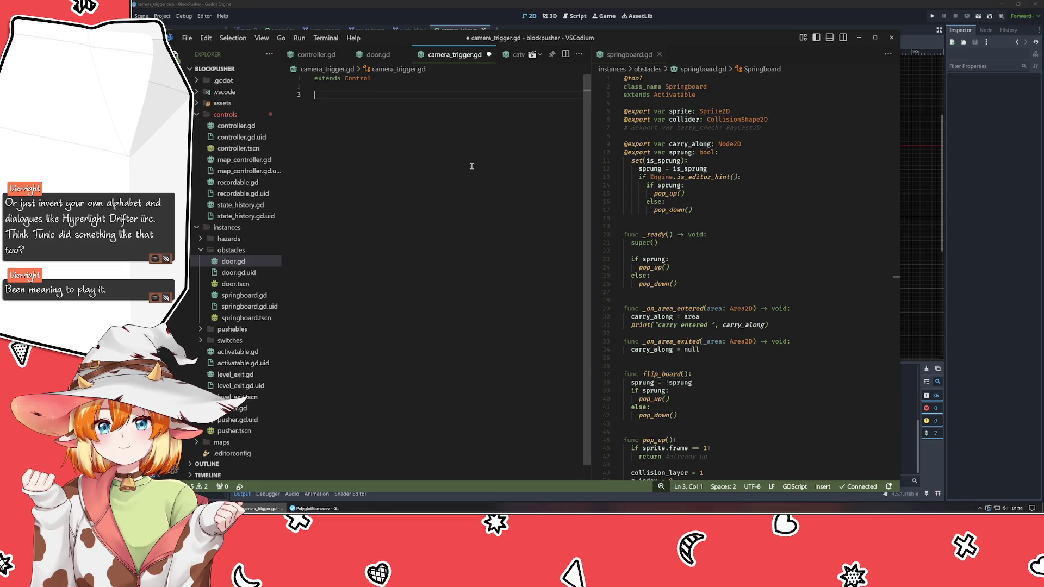
key("Up")
key("Up")
key("Return")
key("Up")
type("clas")
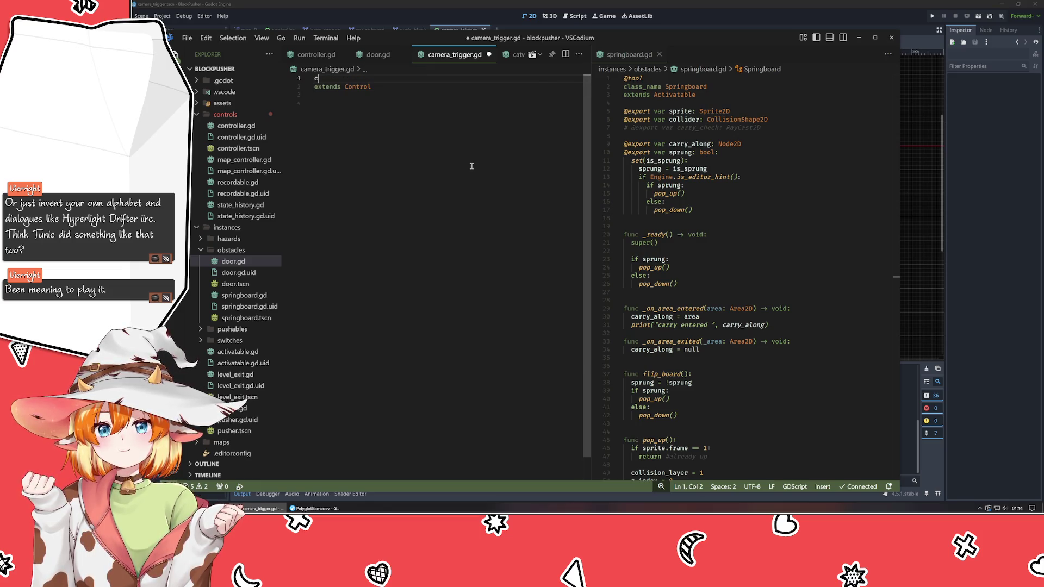
type("s_name Camera")
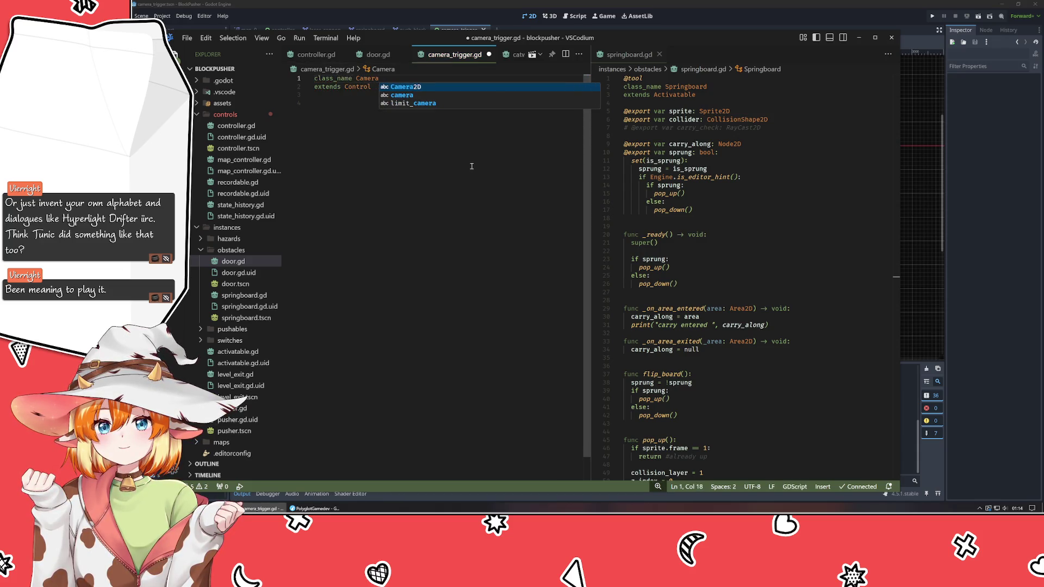
type("Trigger")
key("Down")
key("Down")
Step: Change 'extends Control' to 'extends Activatable'
key("Return")
key("Up")
key("Up")
key("End")
key("ctrl+shift+Left")
key("BackSpace")
type("Activ")
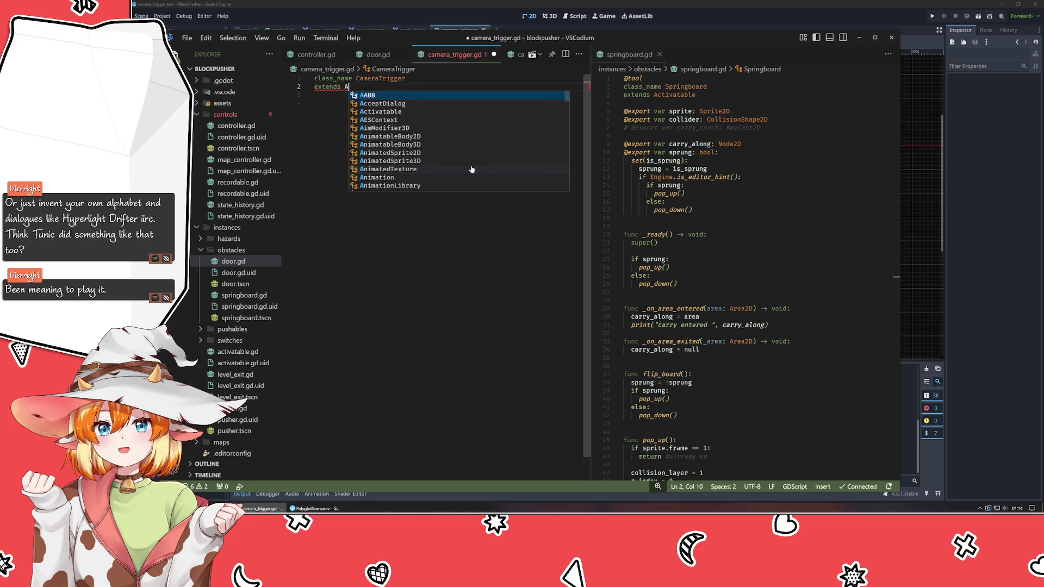
key("Return")
key("Down")
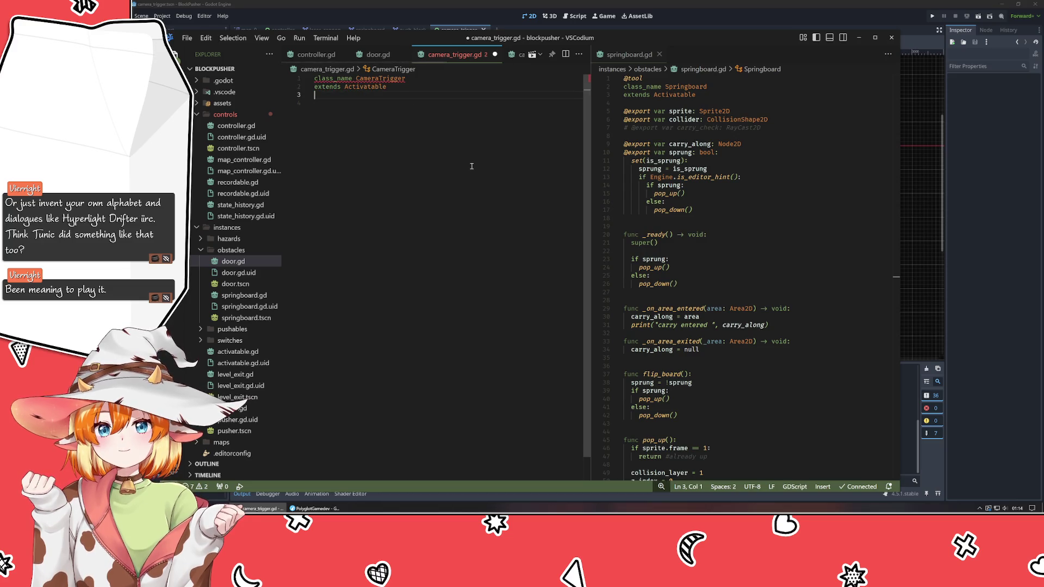
Step: Add _on_activation and _on_deactivation functions that each contain only pass
mouse_move(400, 78)
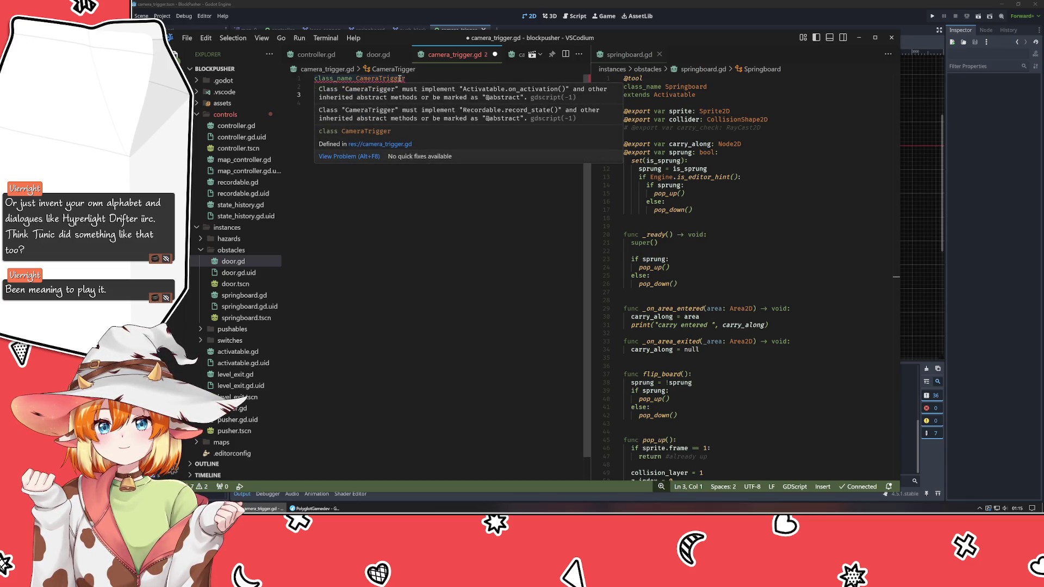
key("Return")
key("Return")
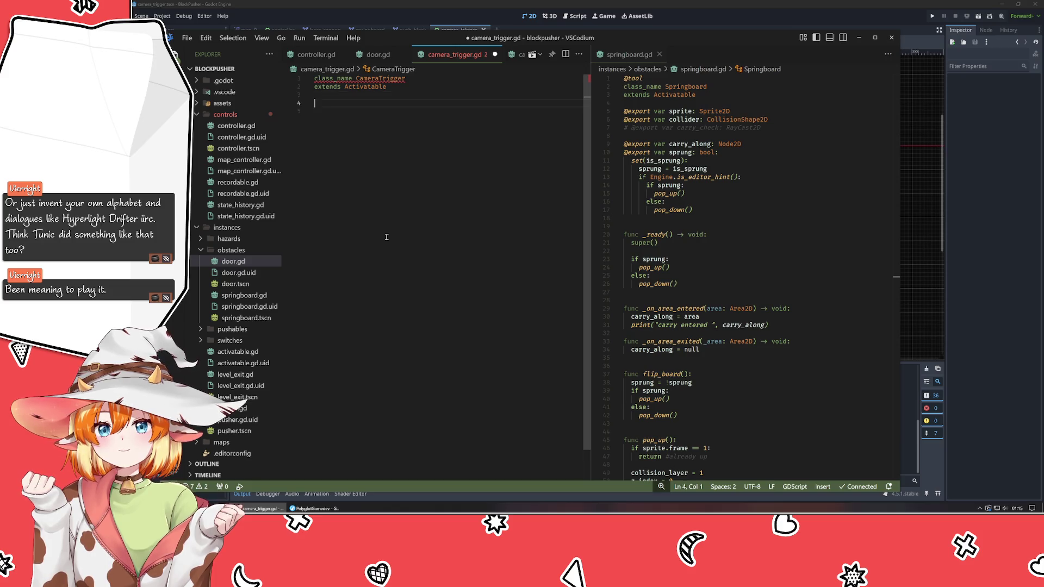
type("func _on")
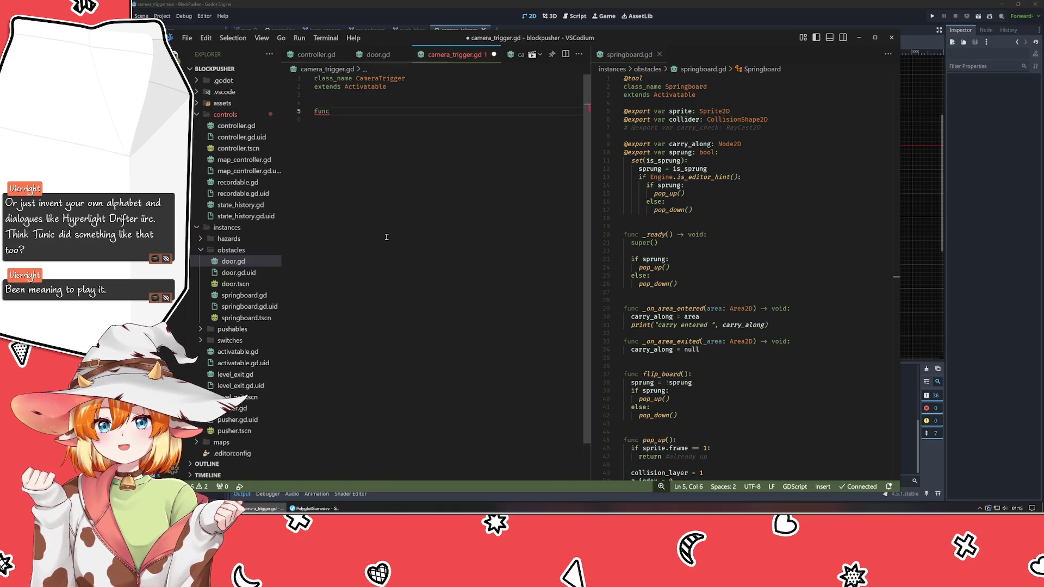
key("Return")
key("Return")
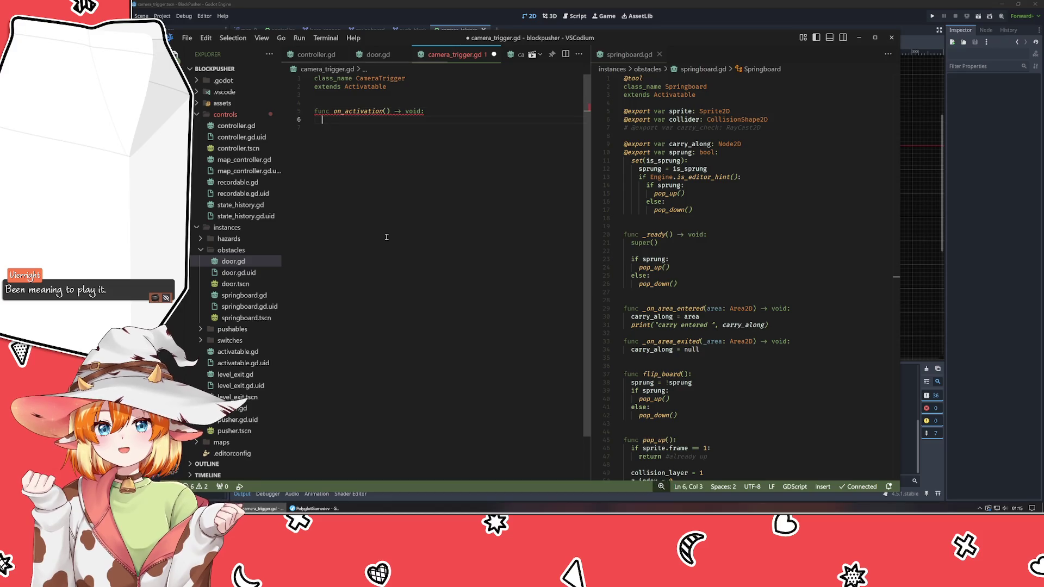
type("pass")
key("Return")
key("Return")
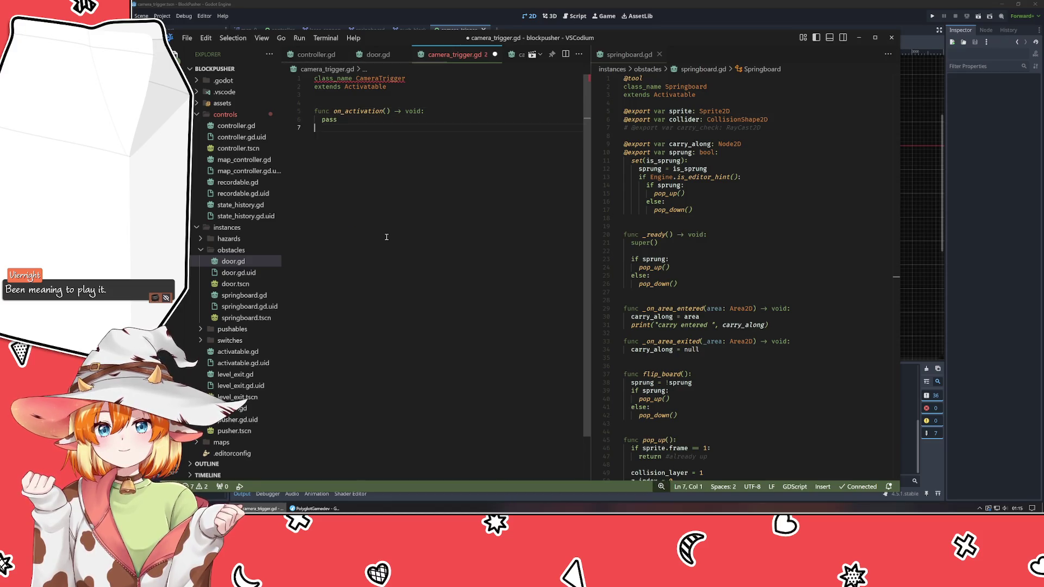
type("func _on_d")
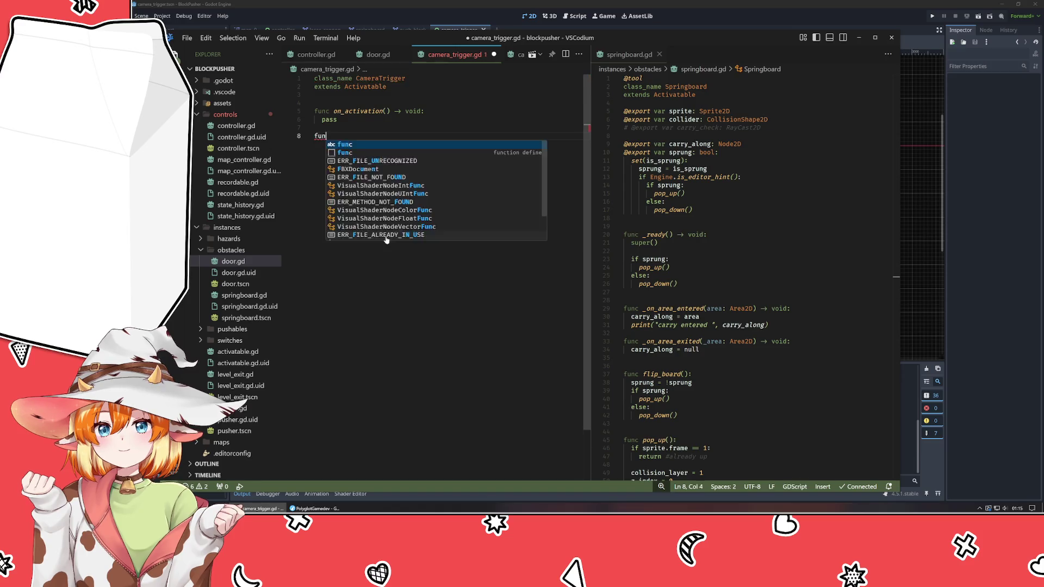
key("Return")
key("Return")
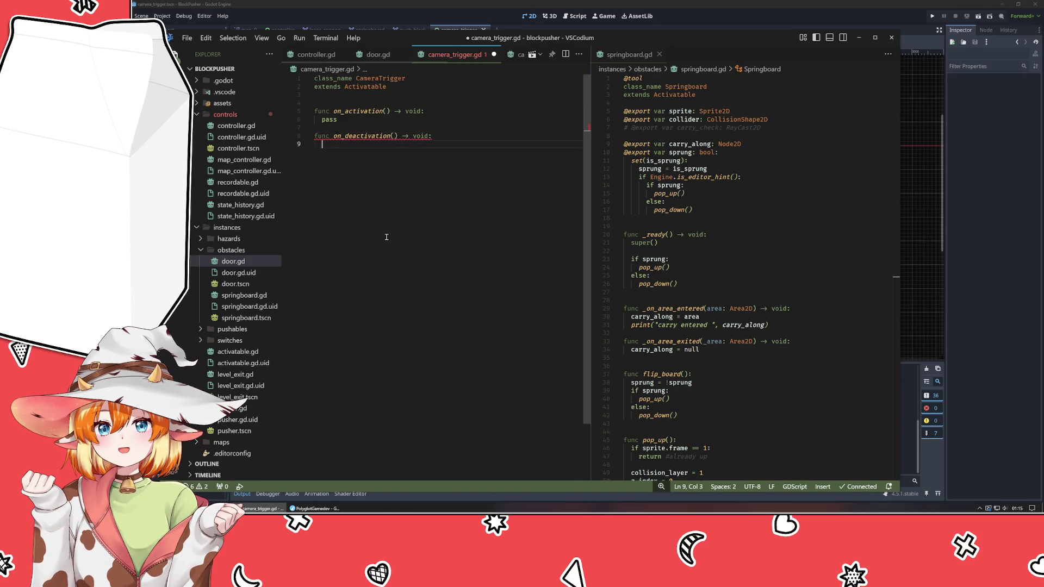
type("pass")
key("Return")
key("Return")
key("Up")
key("Up")
key("Up")
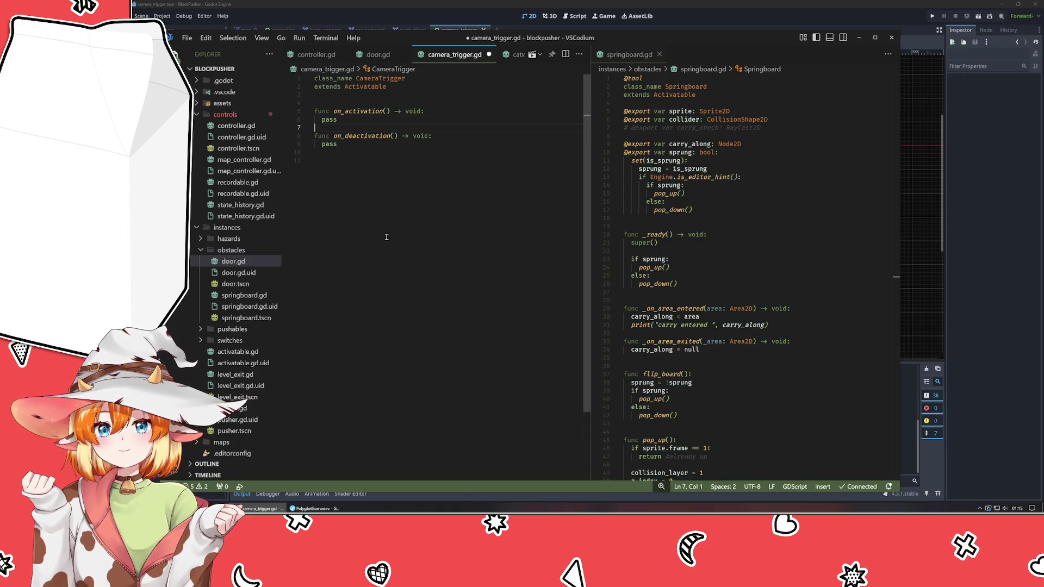
key("Return")
key("Return")
key("Up")
key("Up")
type("@export")
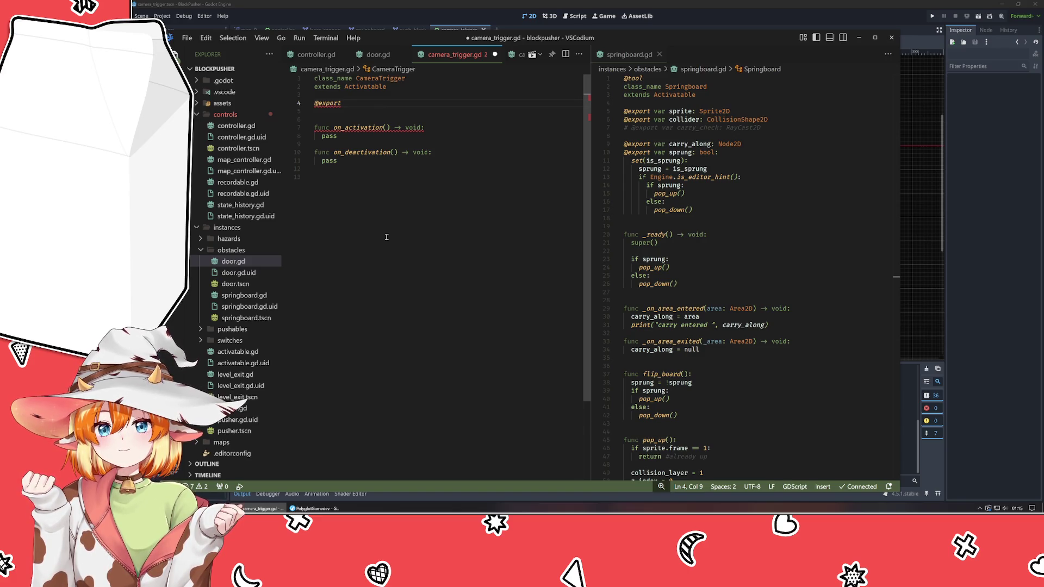
type("trigger")
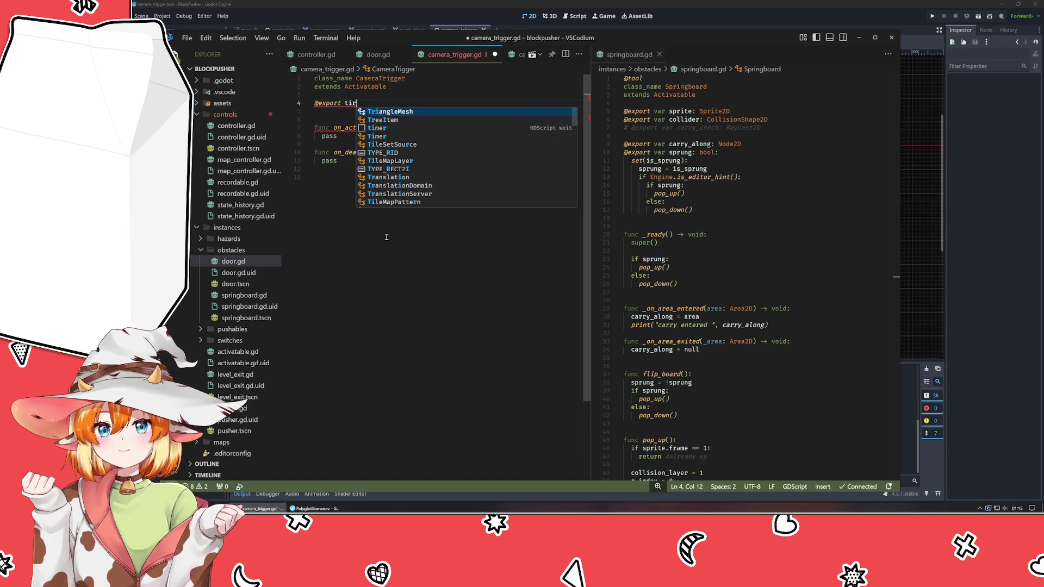
type("_view")
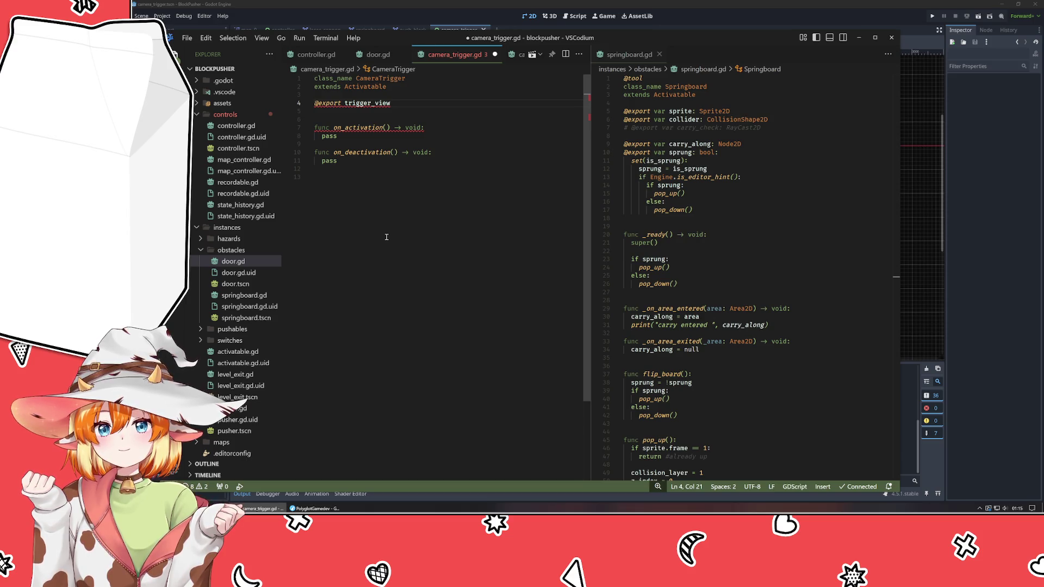
type(":")
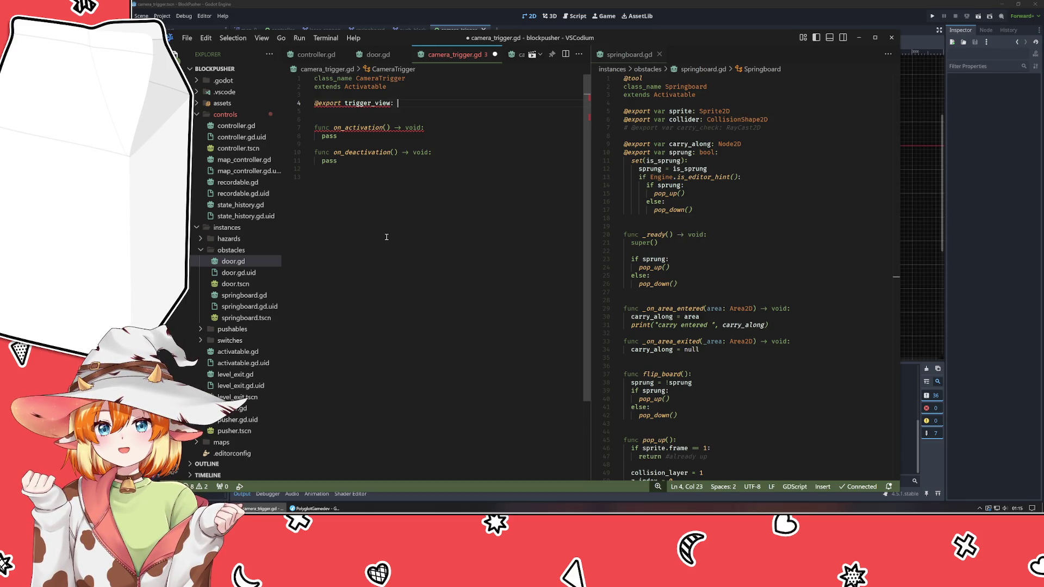
type(":")
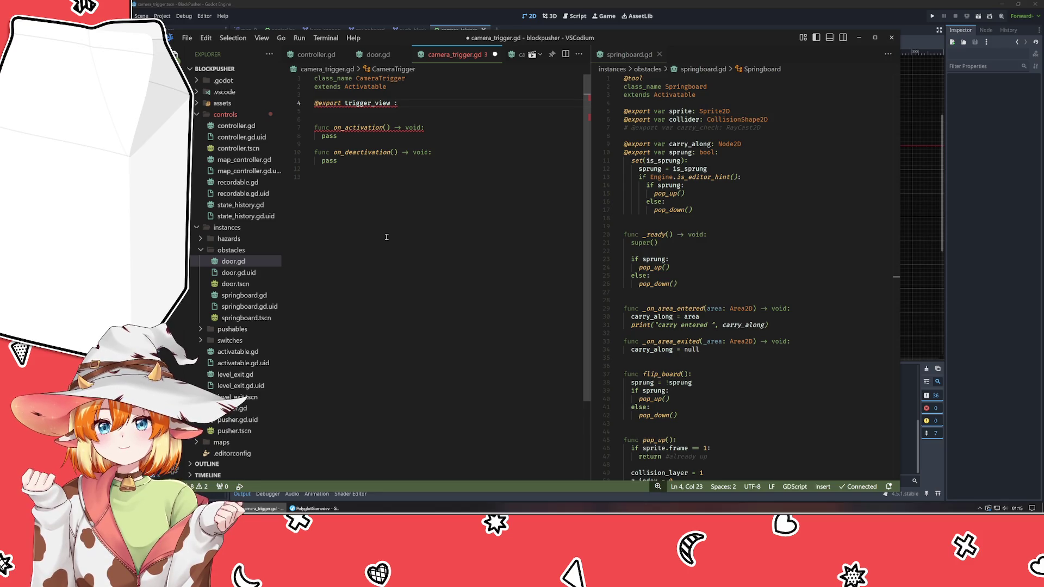
type("Node2D")
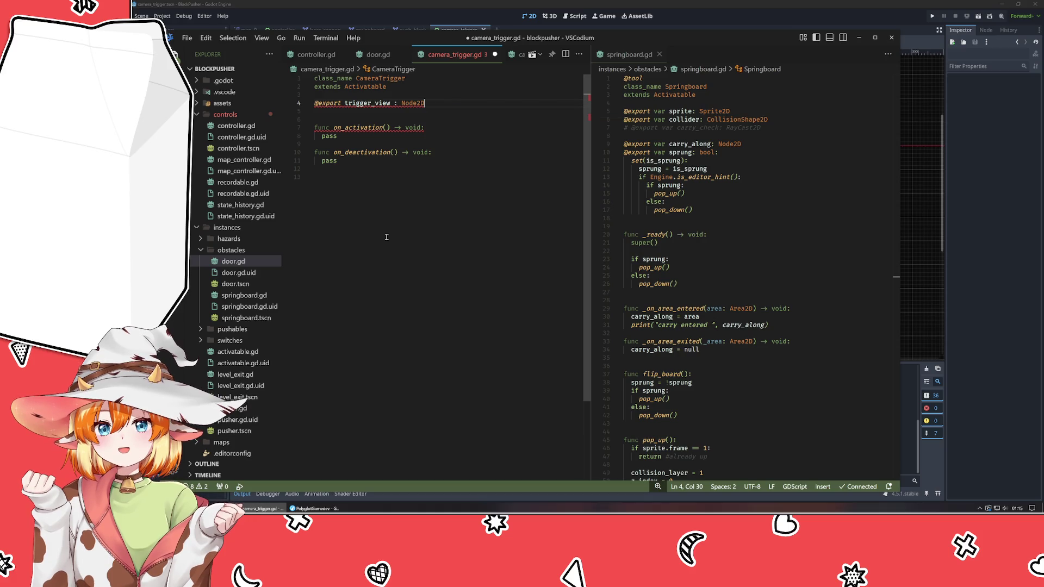
key("BackSpace")
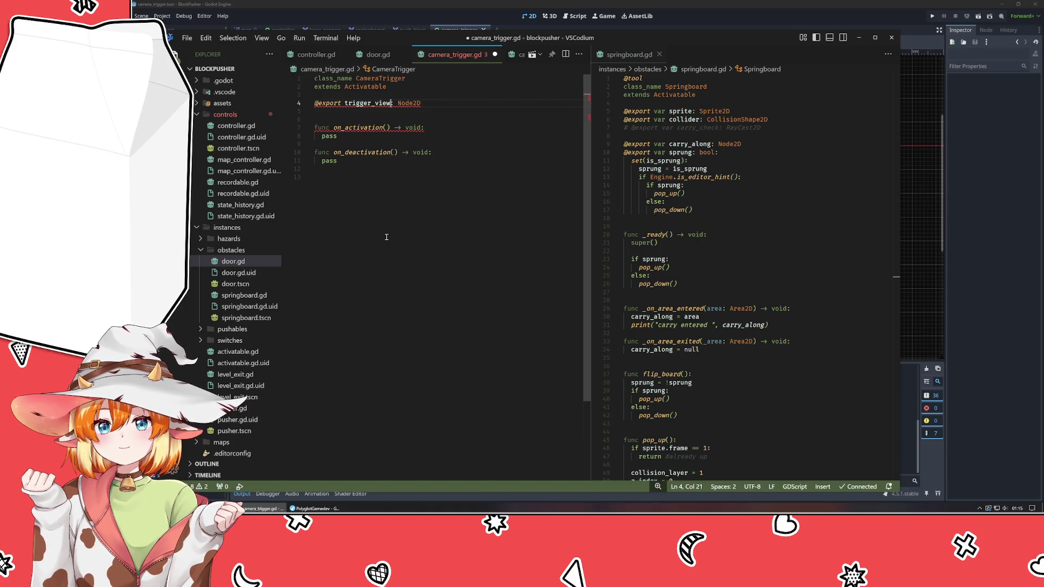
key("ctrl+Left")
type("var")
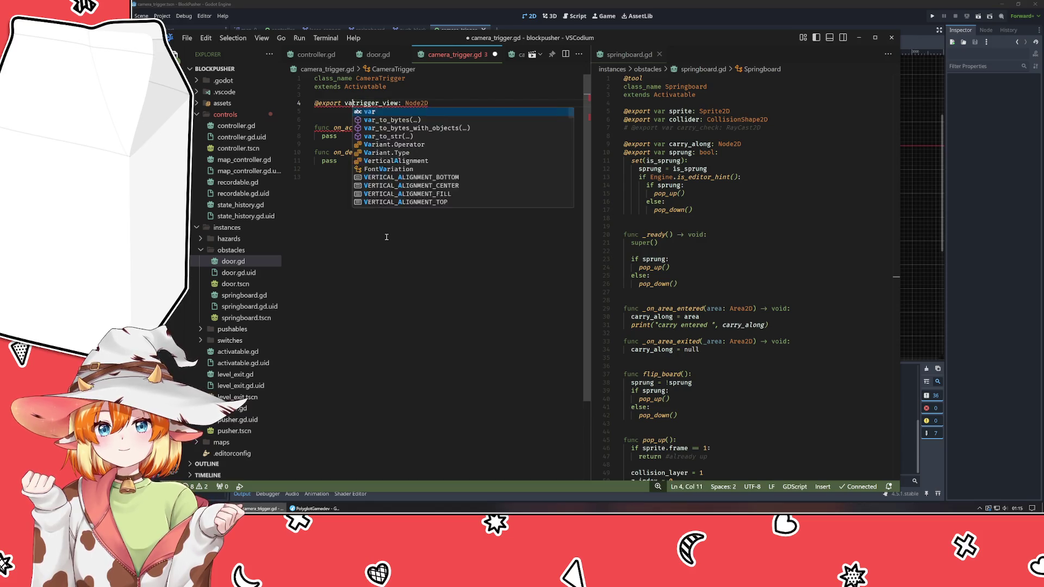
key("End")
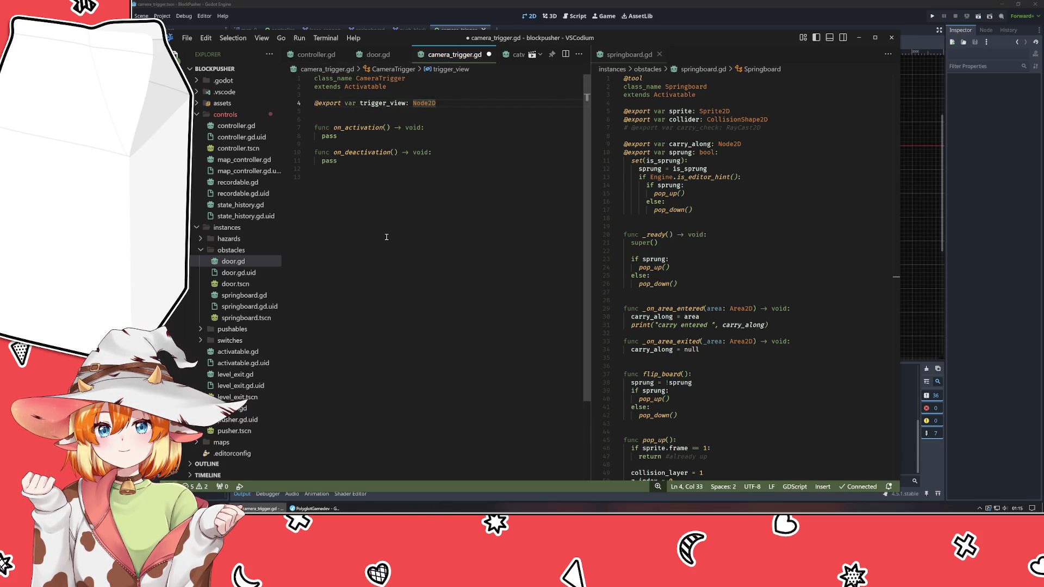
key("Return")
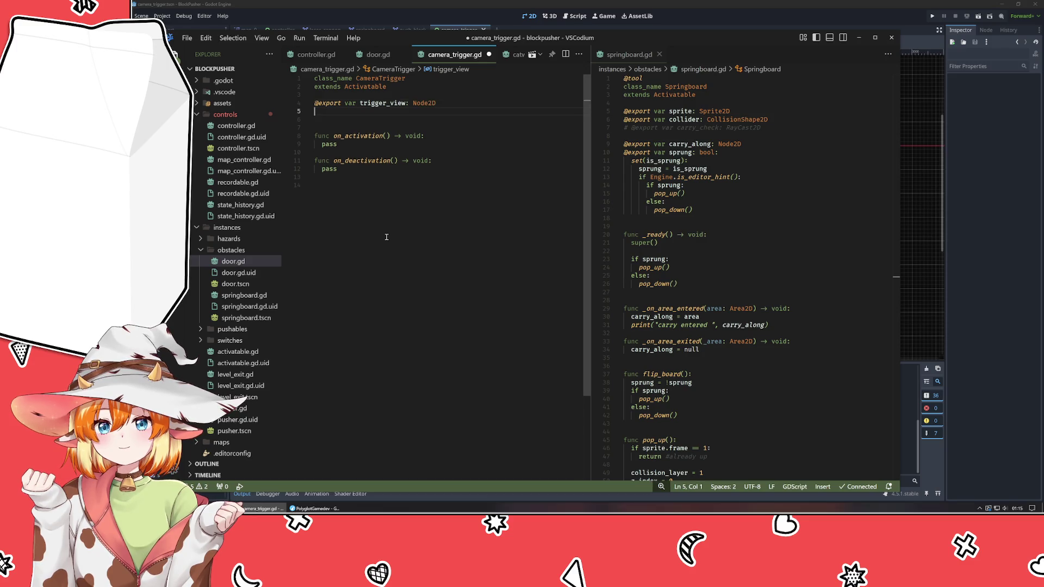
type("@export var tr")
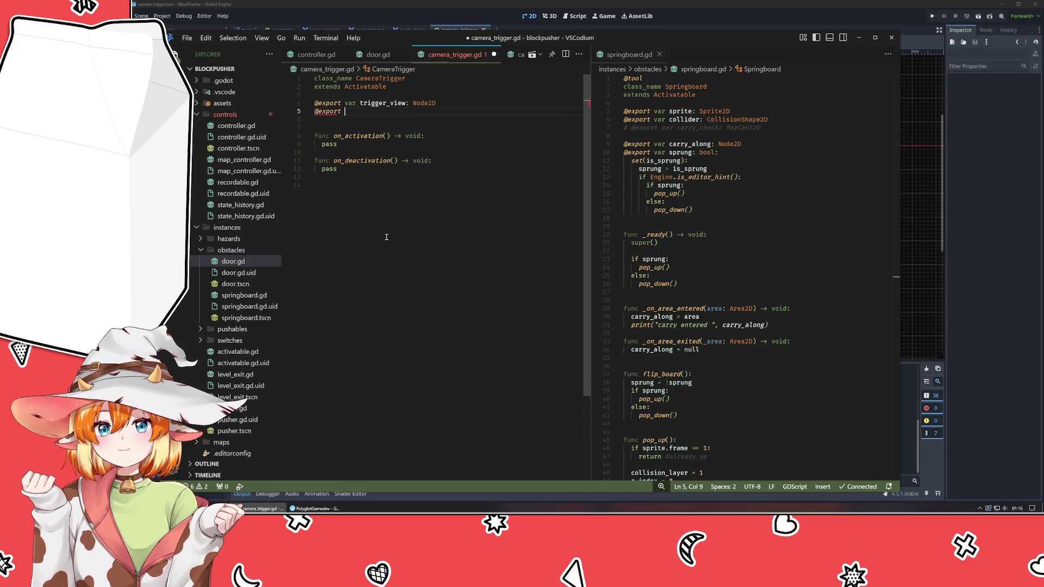
type("igger_to")
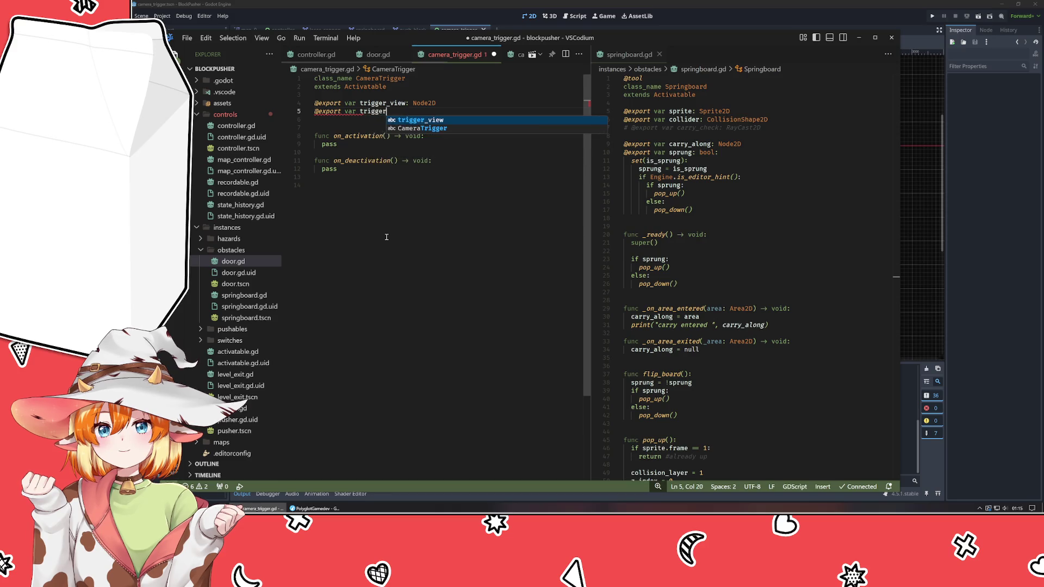
key("BackSpace")
type("ime: int =")
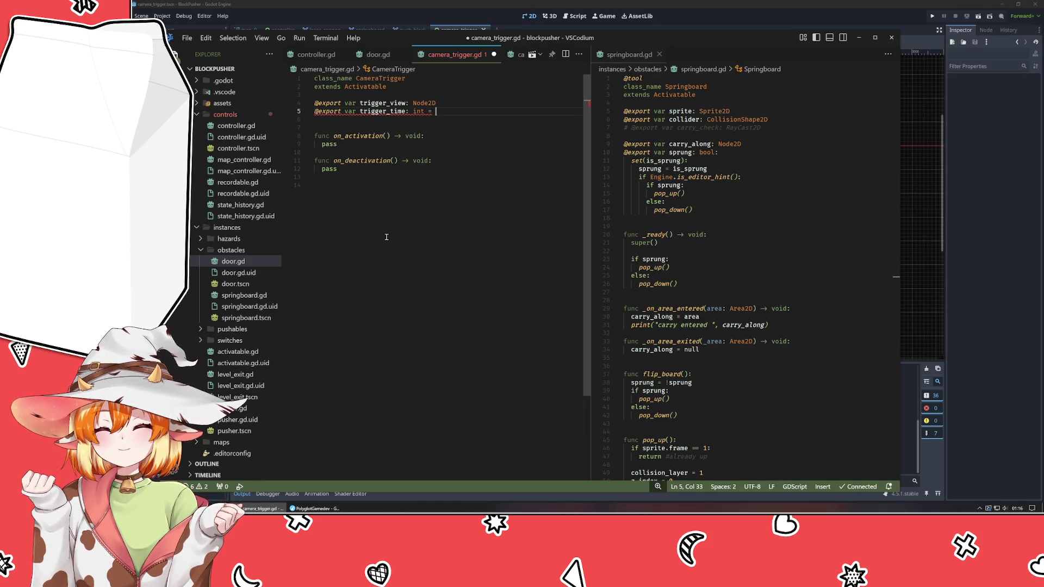
type("10 ")
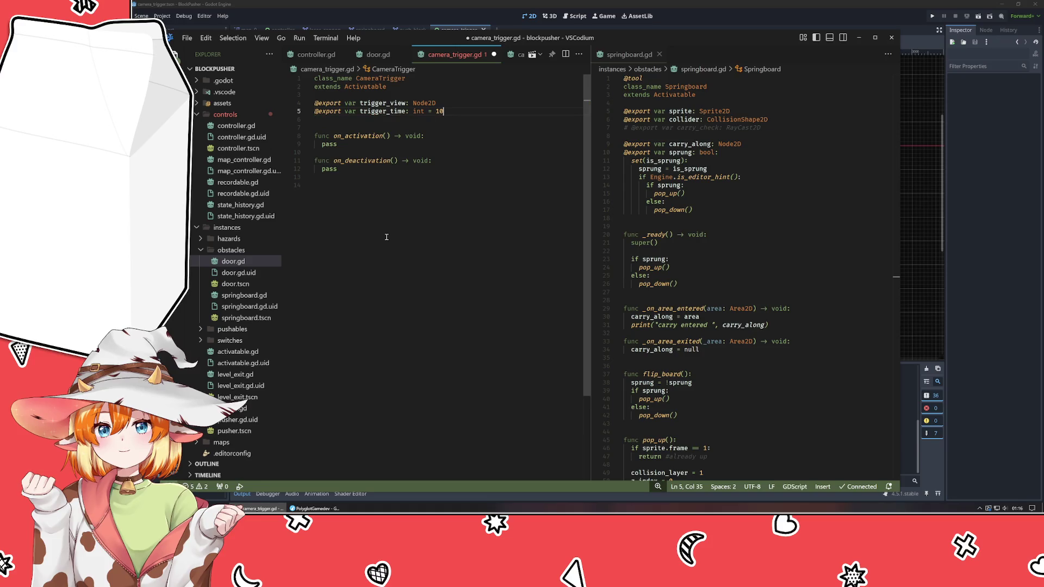
type("#seconds")
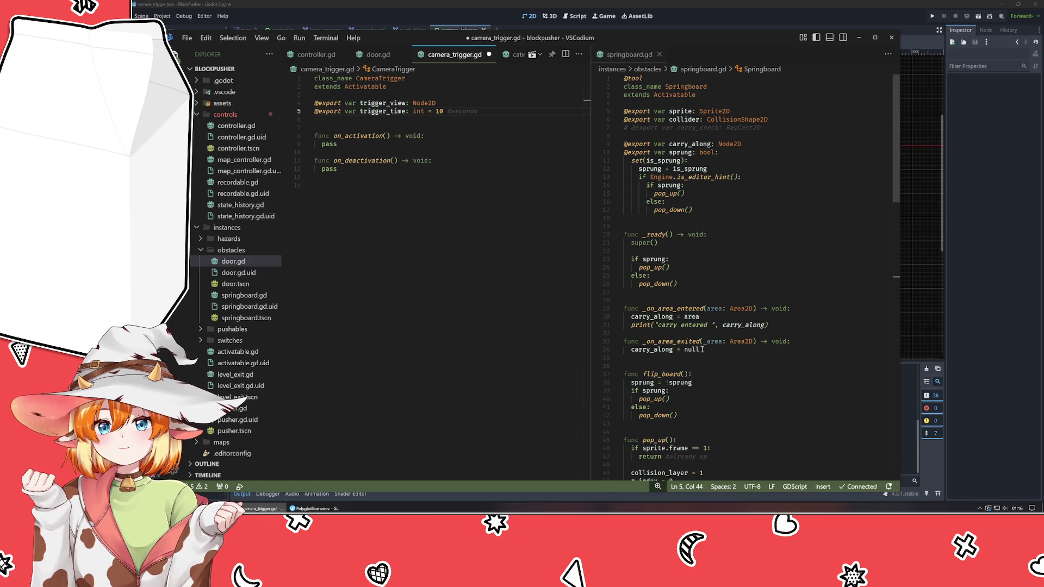
Step: Open activatable.gd from the Explorer, toggle the hazards and obstacles folders, then focus springboard.gd
scroll(702, 351, "down", 5)
scroll(702, 351, "down", 1)
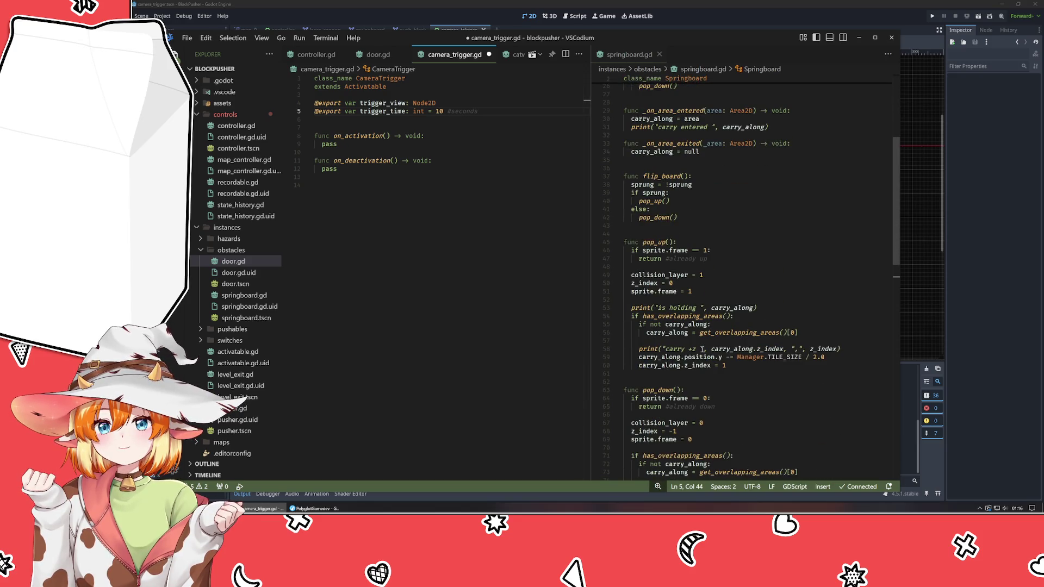
double_click(236, 353)
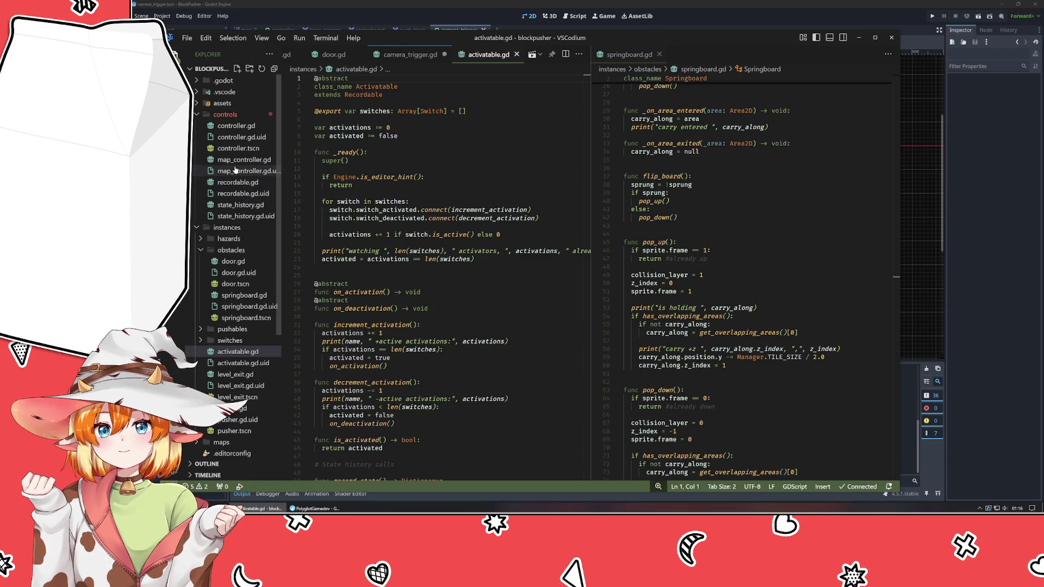
left_click(229, 239)
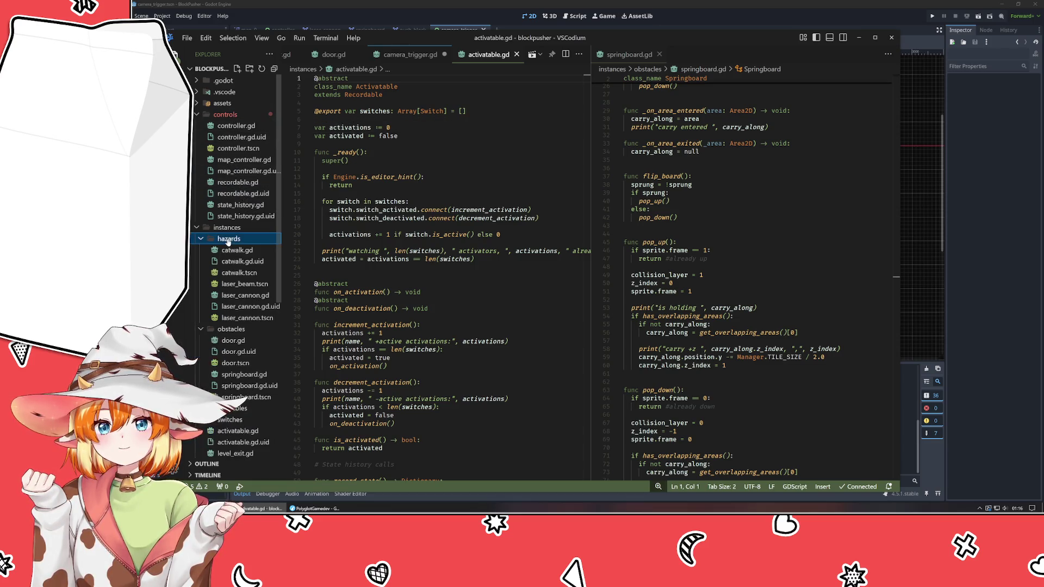
left_click(228, 239)
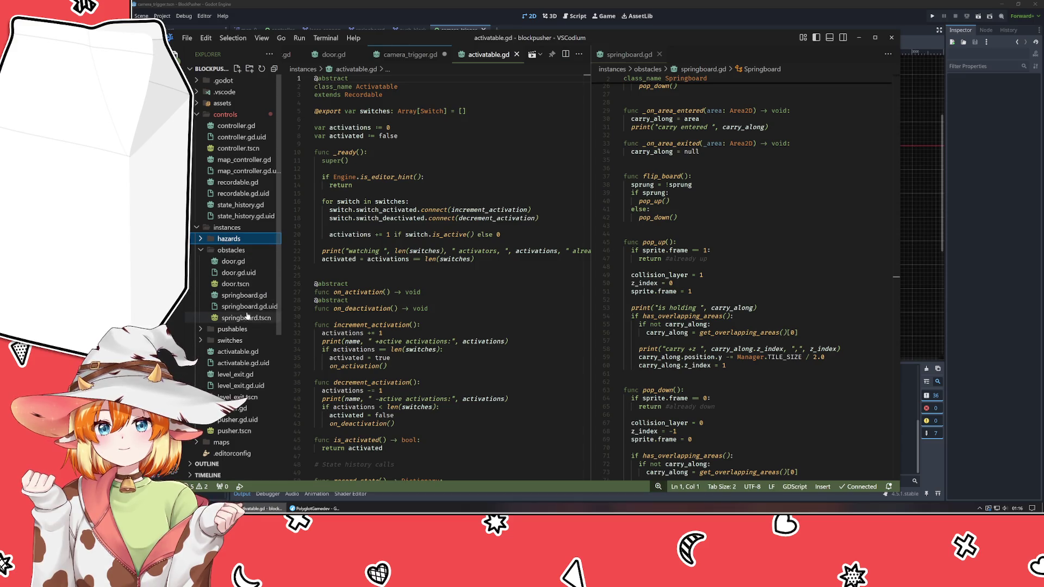
left_click(230, 251)
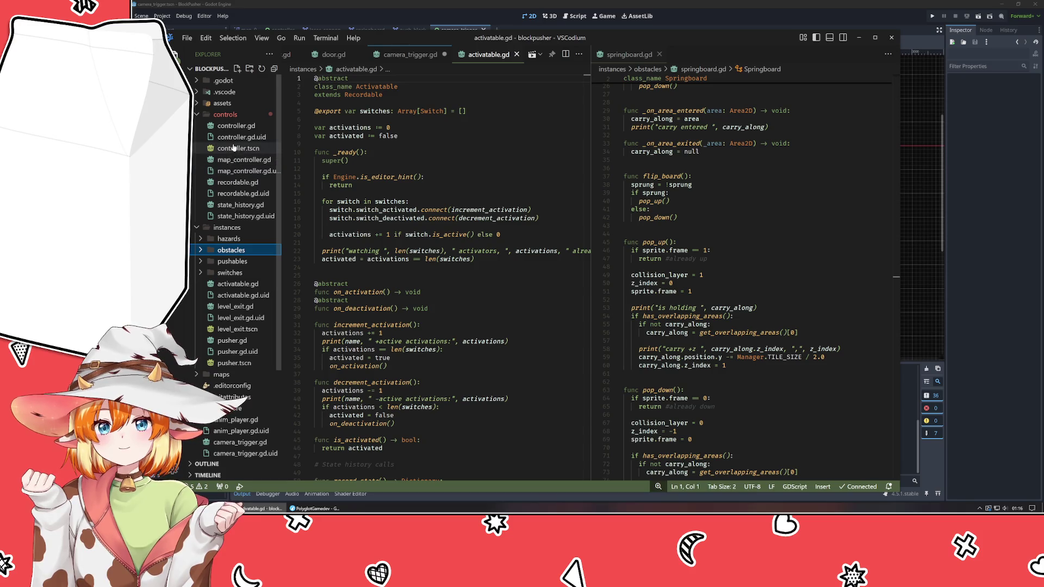
left_click(664, 201)
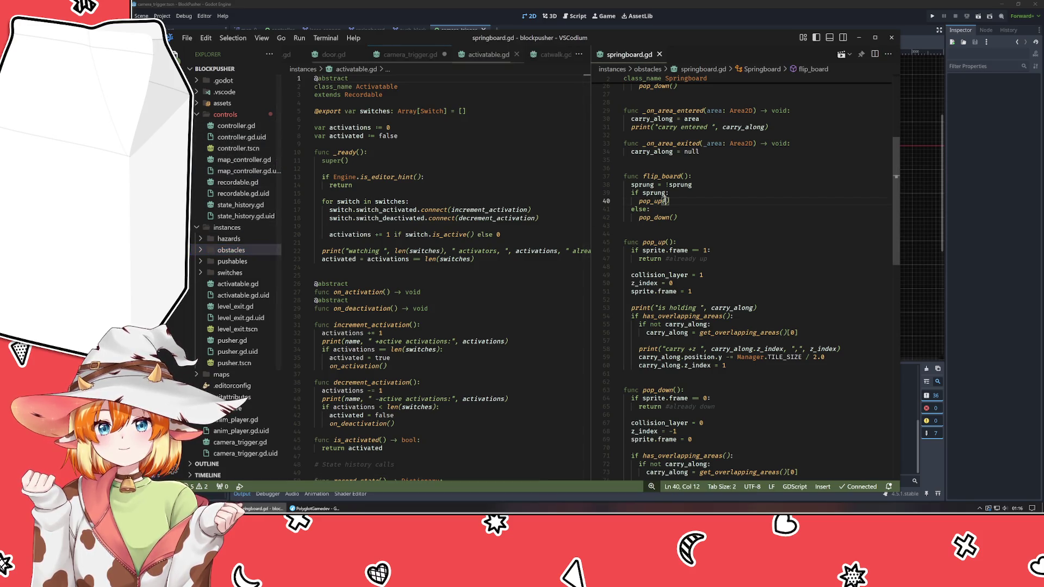
Step: Dismiss the class info popup, then open lever.gd from the switches folder and skim it
scroll(724, 203, "up", 8)
left_click(694, 135)
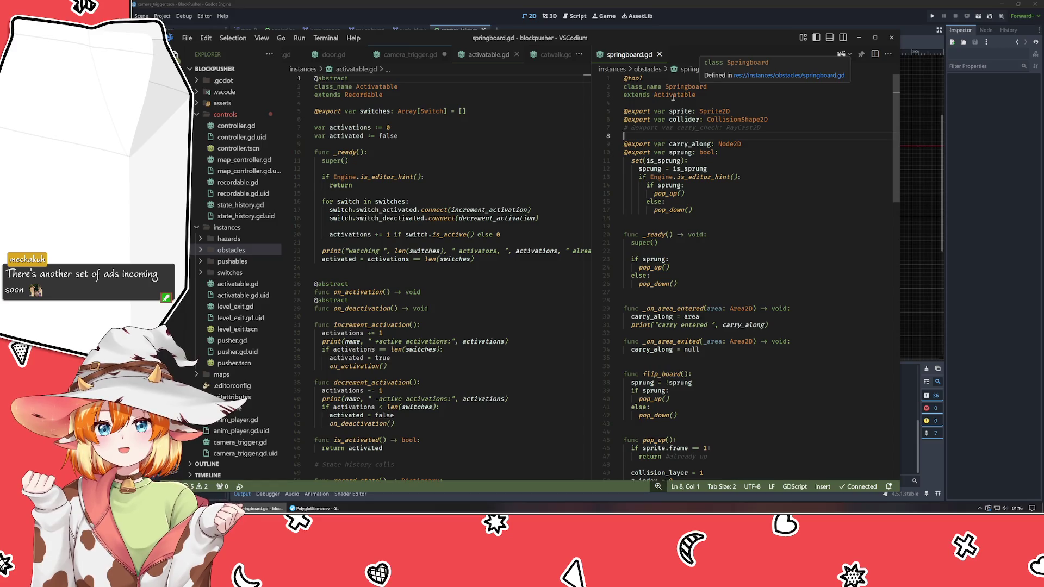
left_click(668, 103)
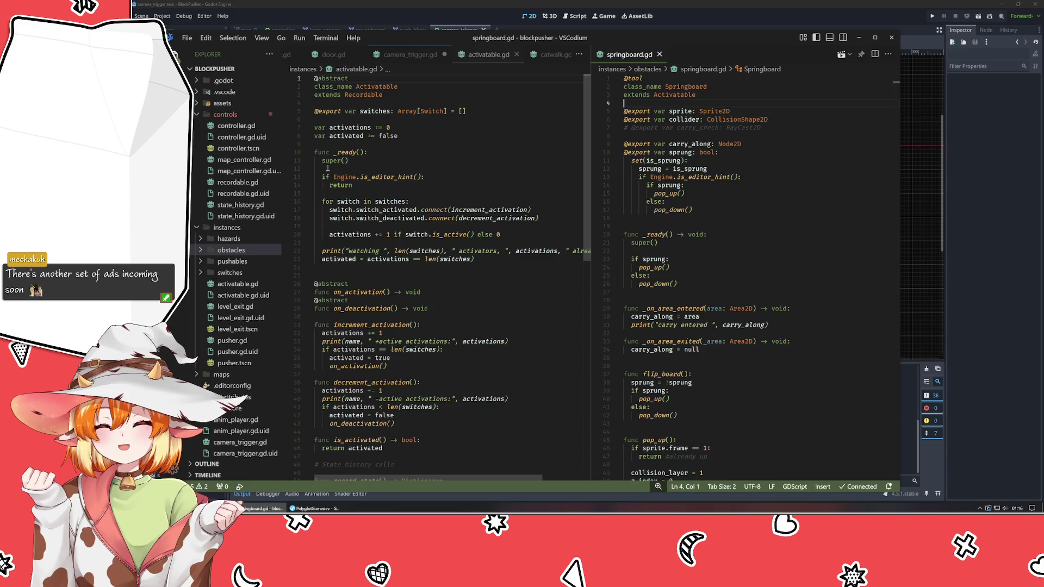
left_click(238, 274)
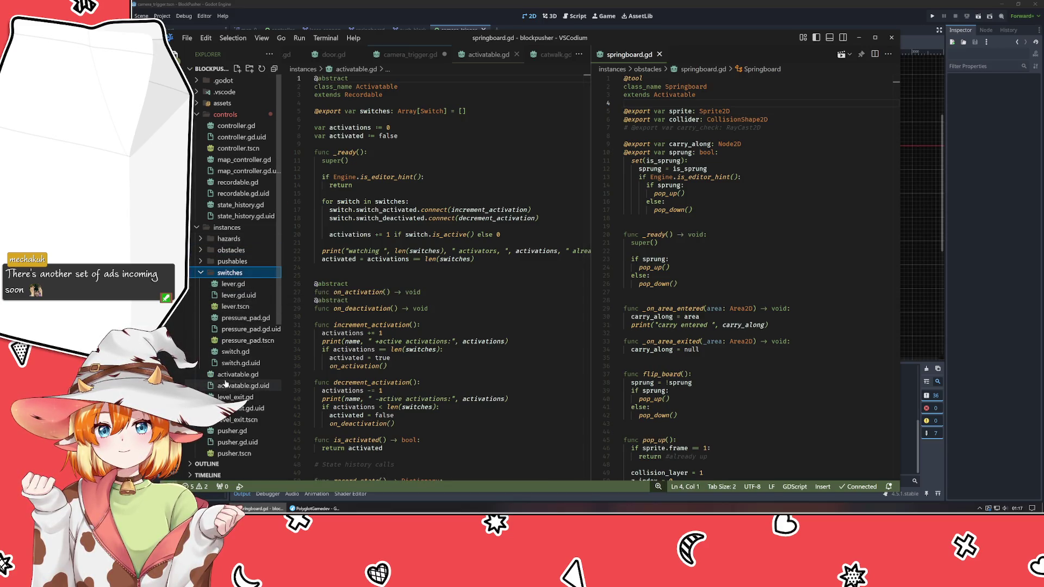
left_click(243, 285)
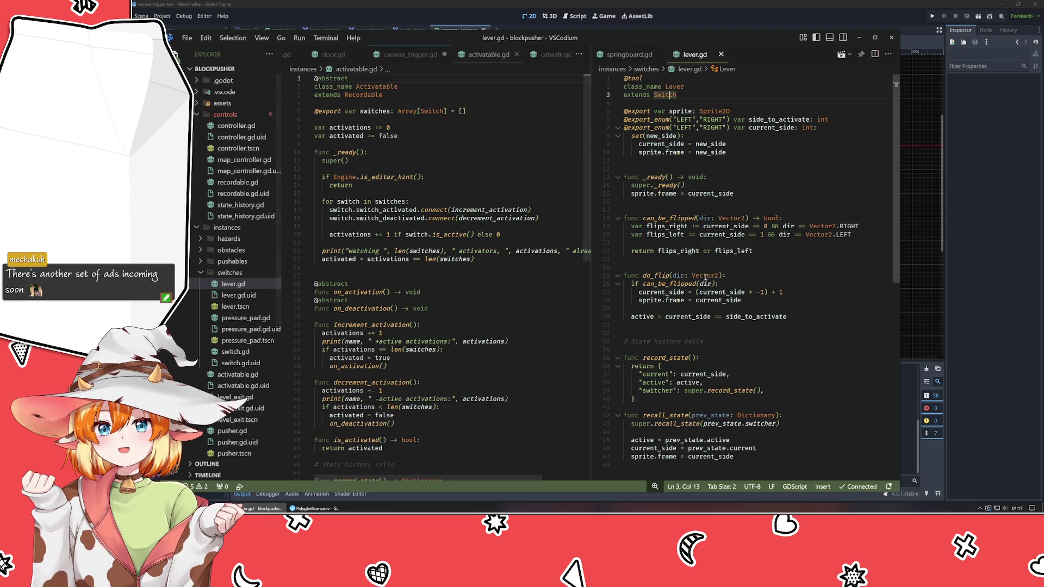
scroll(768, 229, "down", 2)
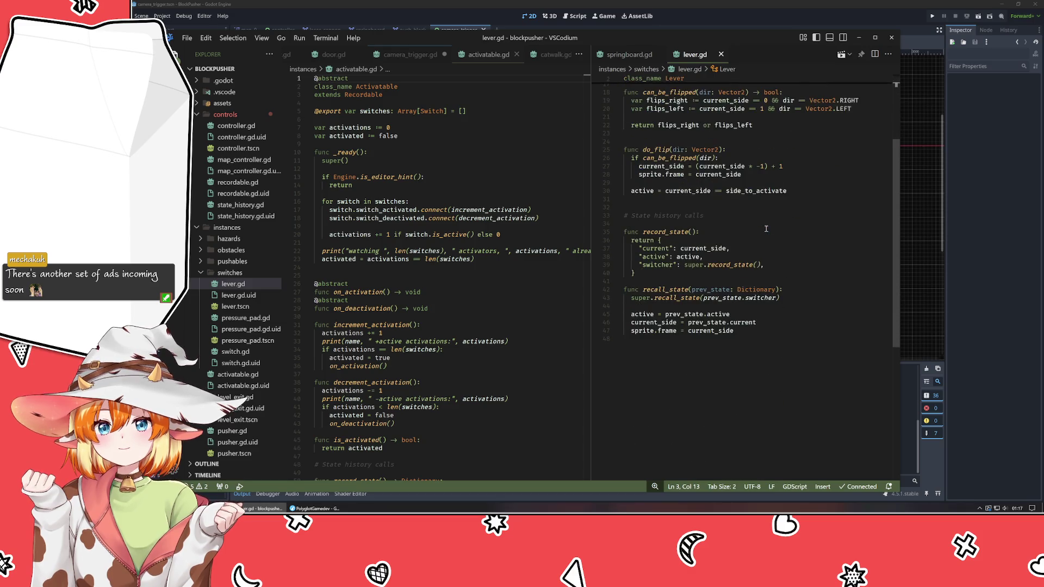
scroll(766, 229, "up", 2)
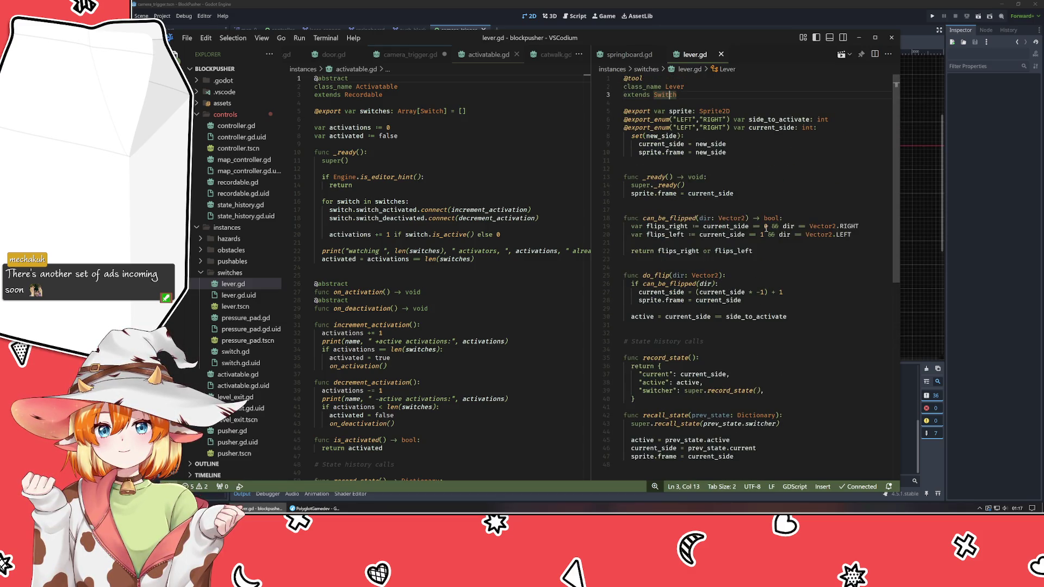
Step: Return to springboard.gd and scroll down to its on_activation and on_deactivation functions
left_click(630, 54)
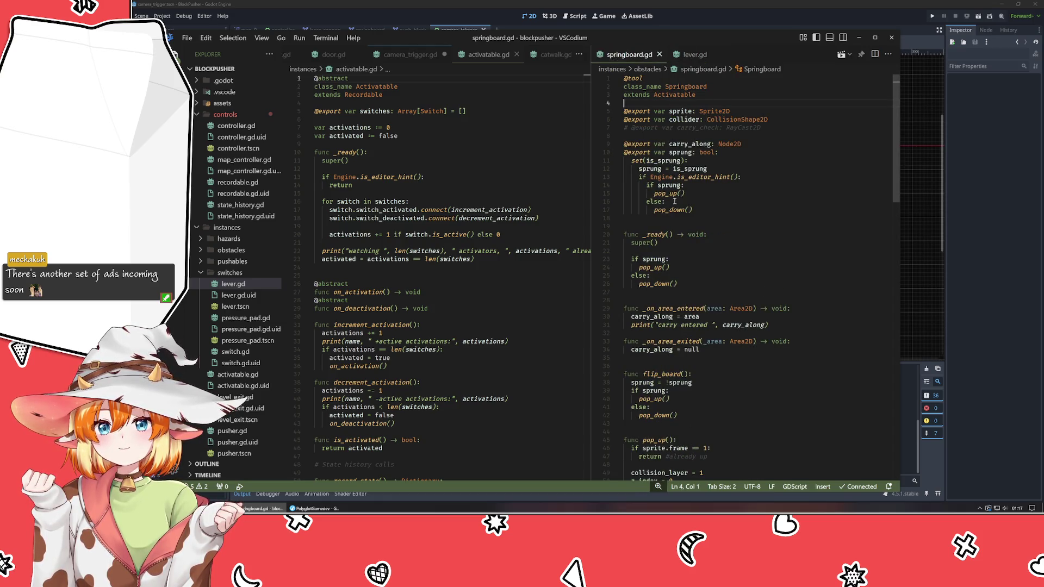
scroll(696, 265, "down", 7)
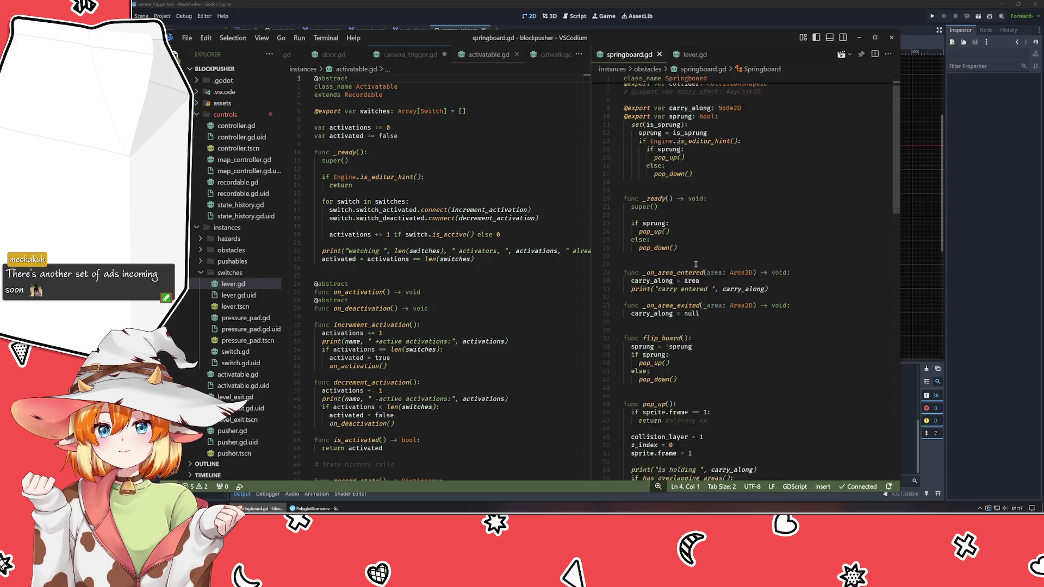
scroll(695, 264, "down", 5)
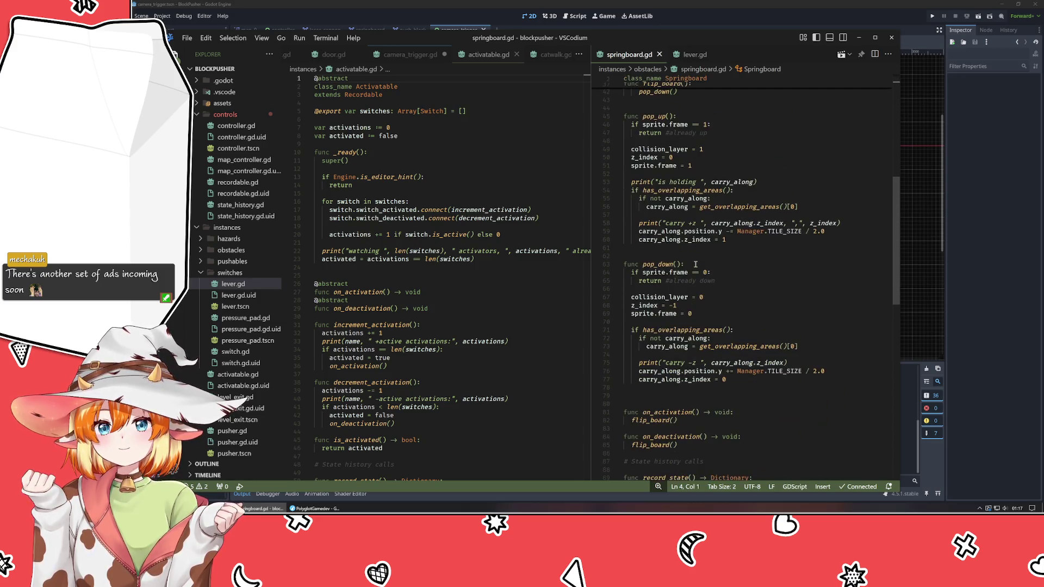
scroll(695, 265, "down", 5)
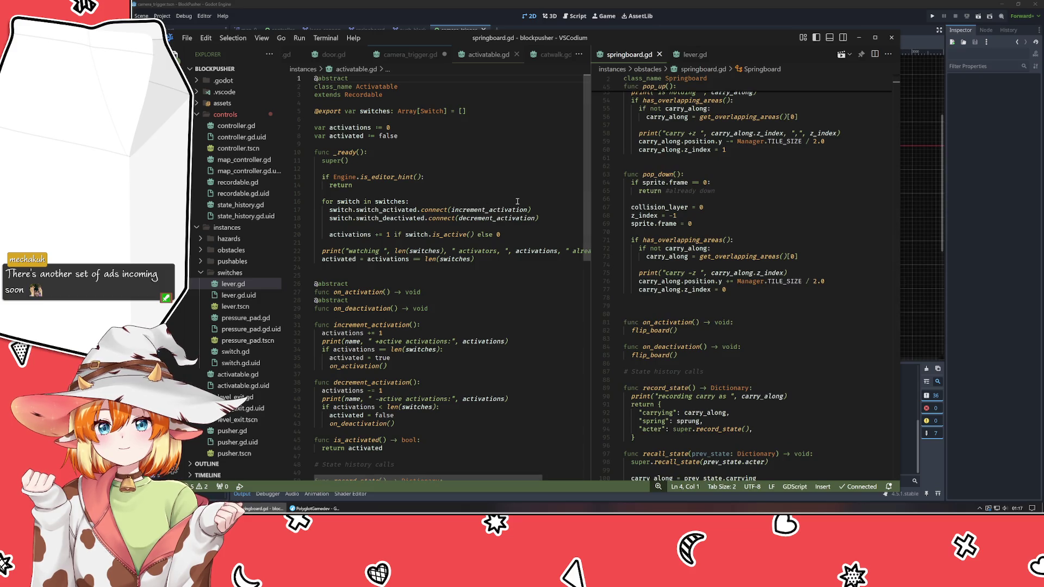
scroll(328, 61, "down", 3)
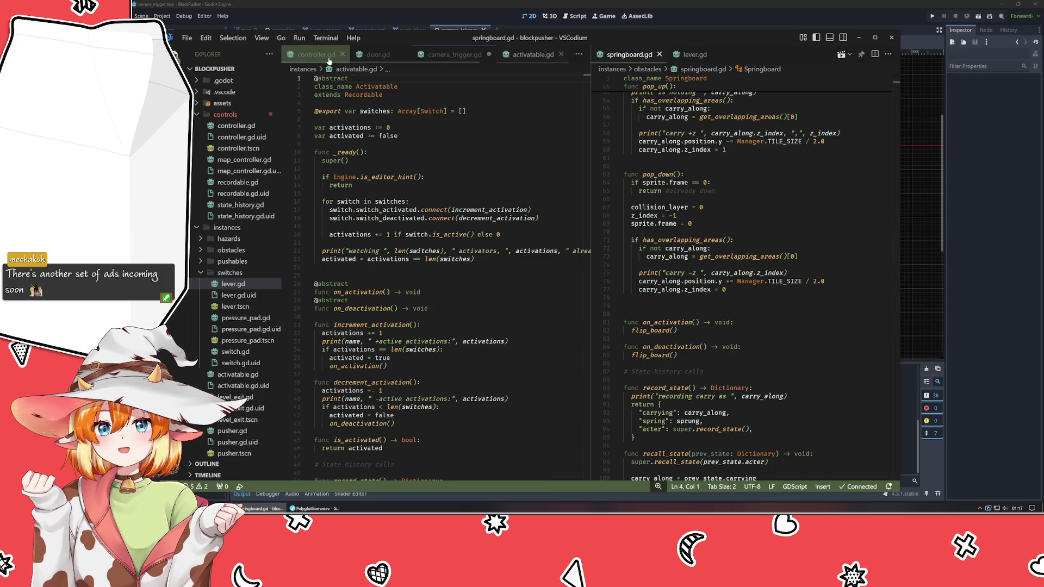
Step: Keep the unsaved camera_trigger.gd open and move activatable.gd into the right editor group
left_click(357, 56)
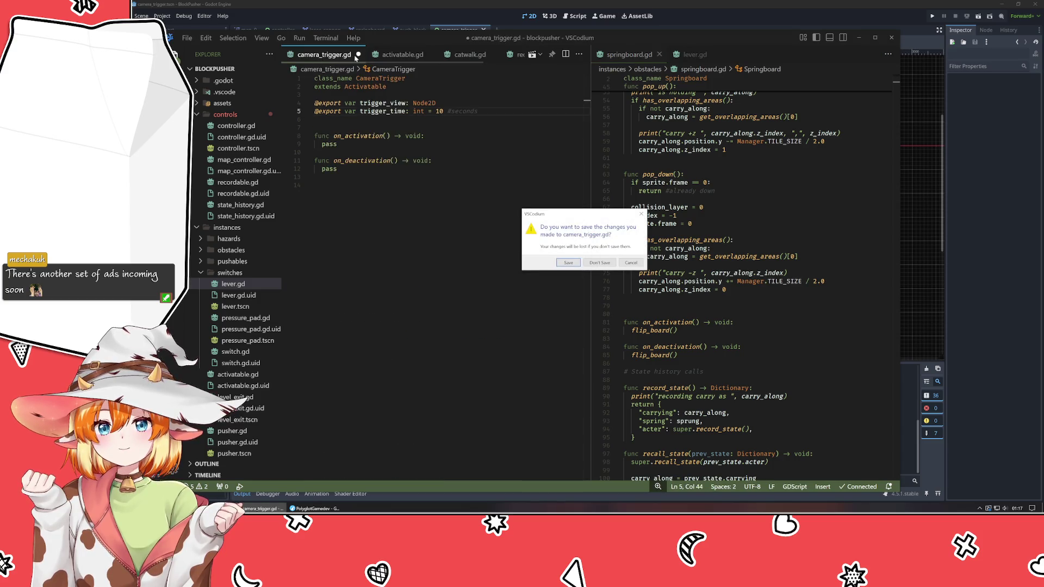
left_click(630, 263)
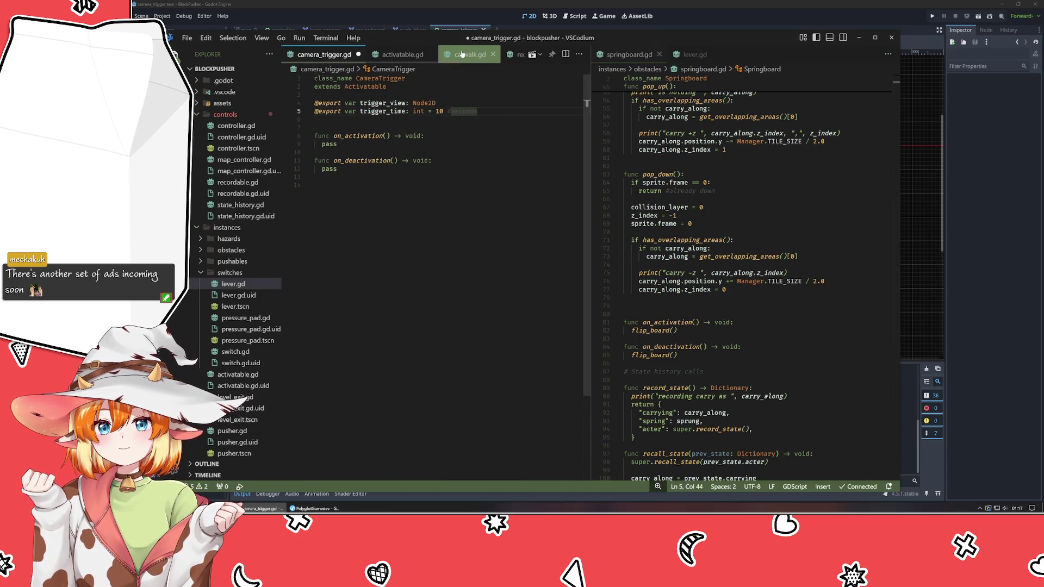
left_click_drag(403, 54, 757, 56)
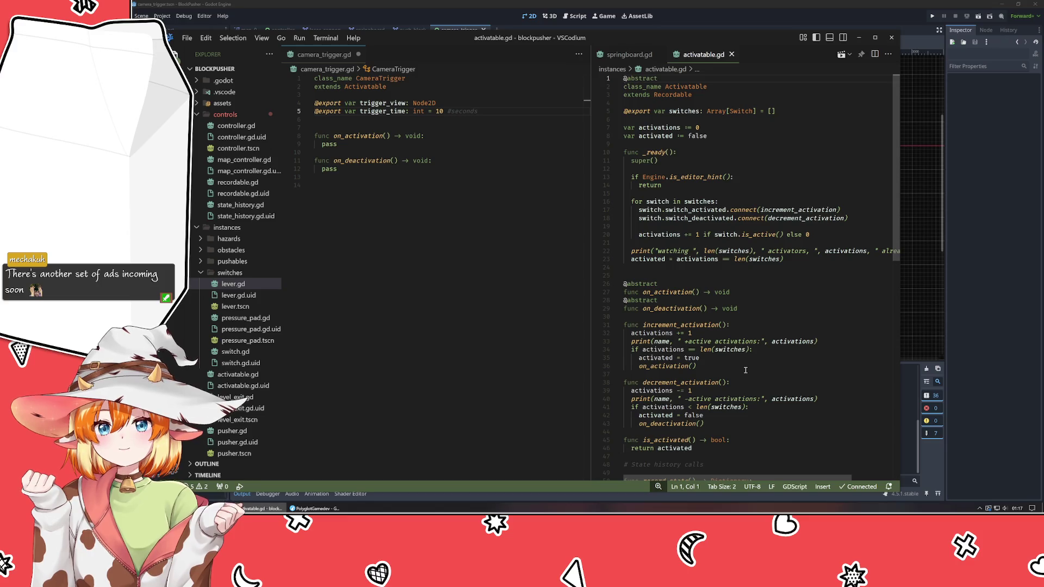
Step: Read activatable.gd from the top, then return to camera_trigger.gd below the exported variables
scroll(745, 371, "down", 5)
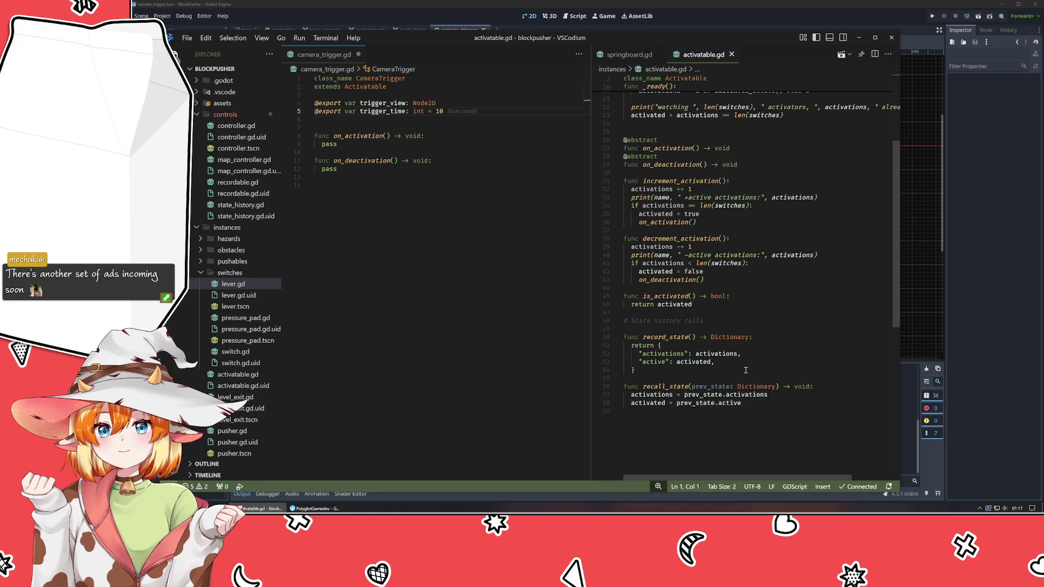
scroll(746, 370, "up", 5)
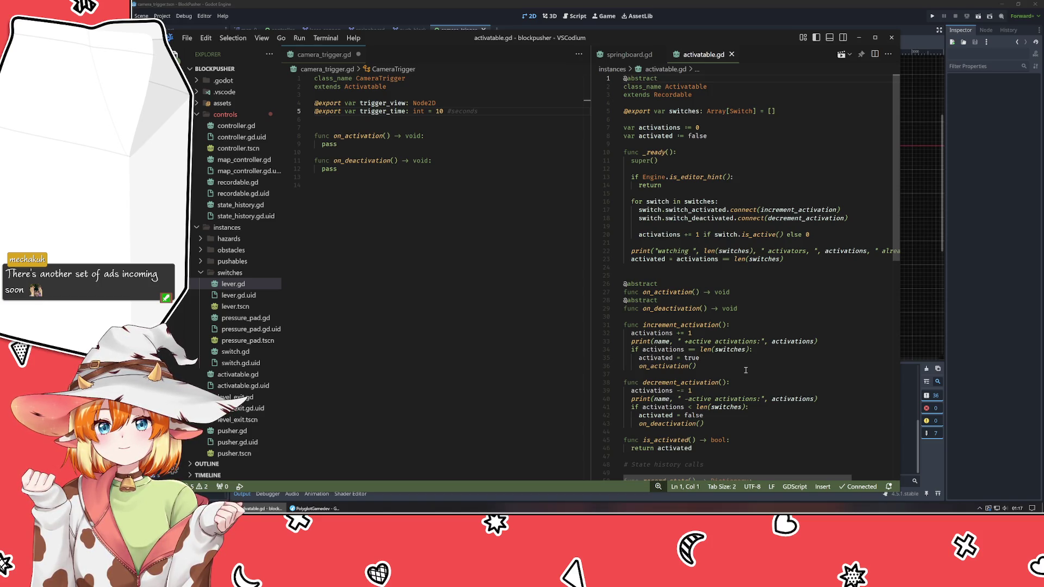
scroll(746, 371, "down", 3)
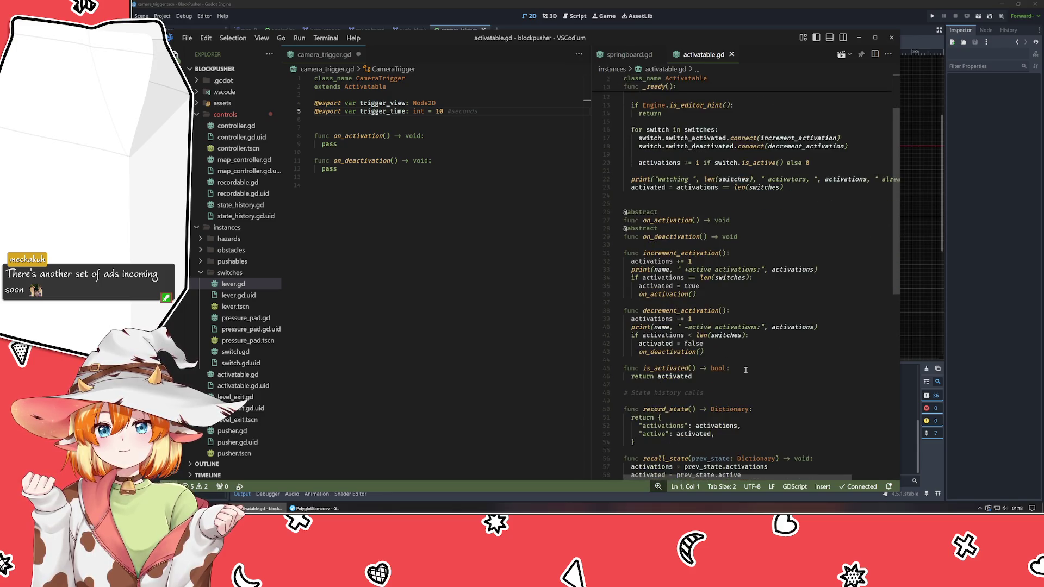
scroll(746, 370, "down", 3)
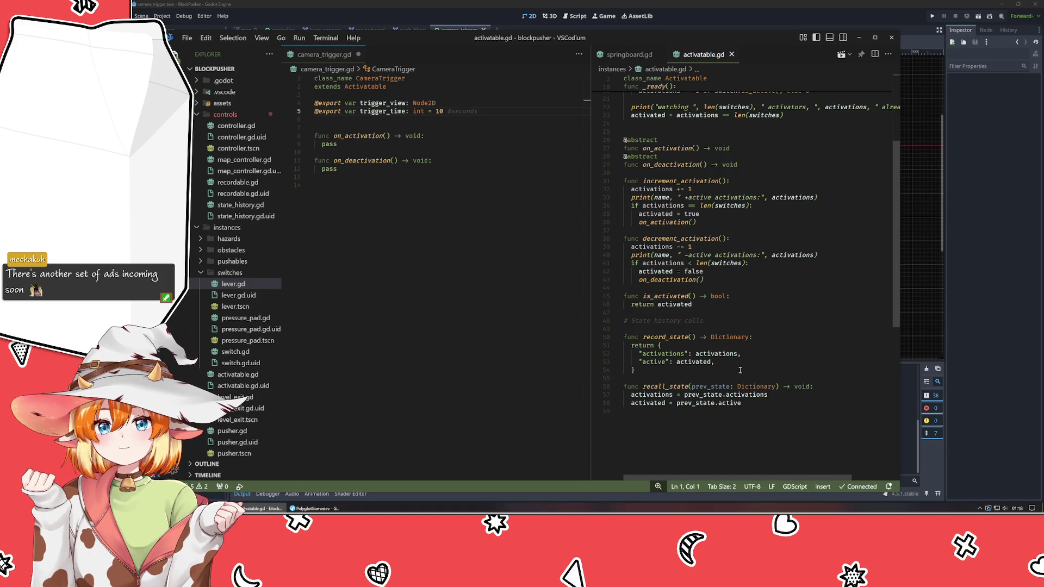
scroll(740, 371, "up", 5)
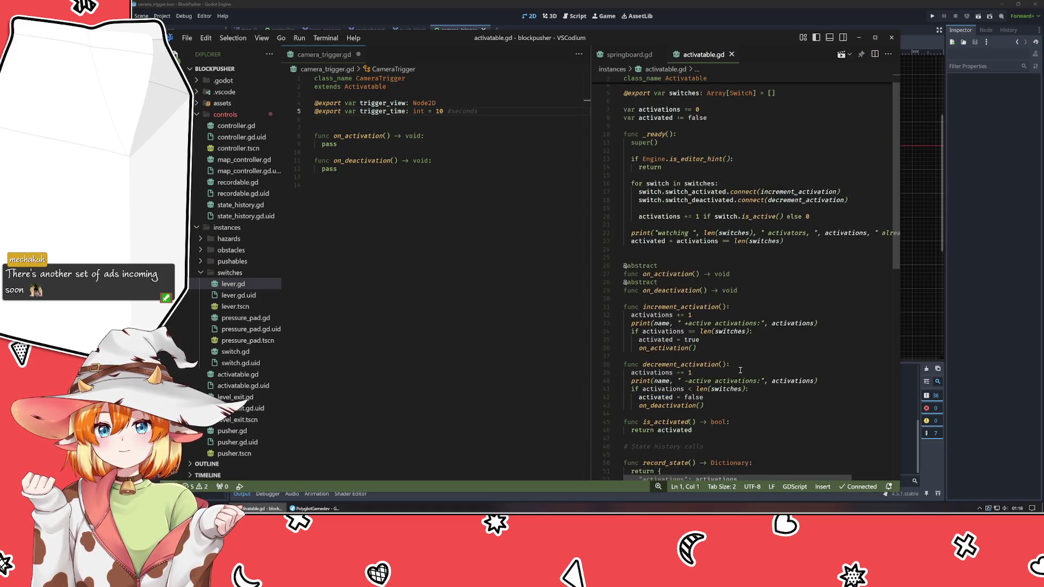
left_click(360, 326)
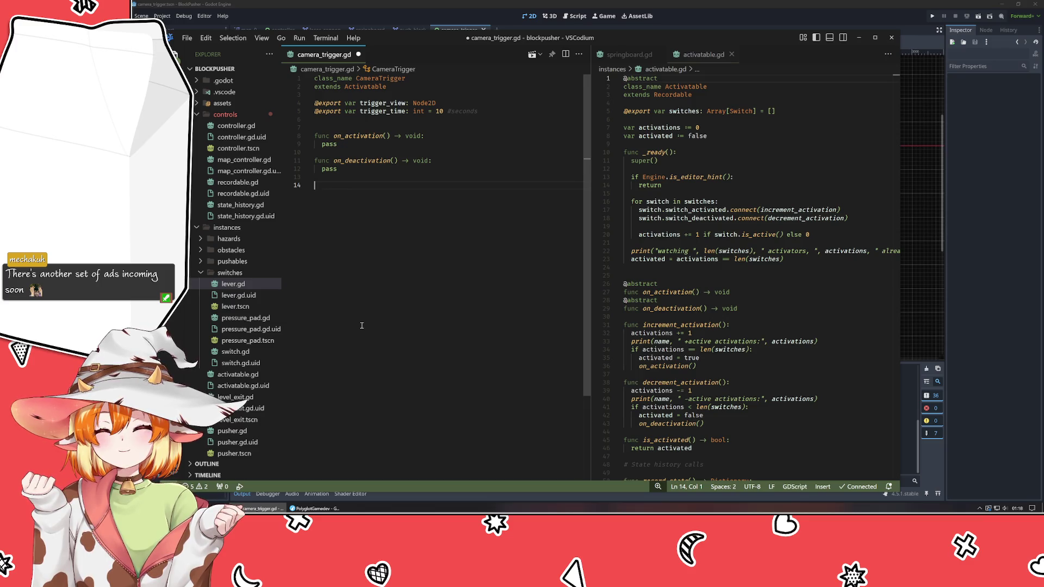
left_click(465, 127)
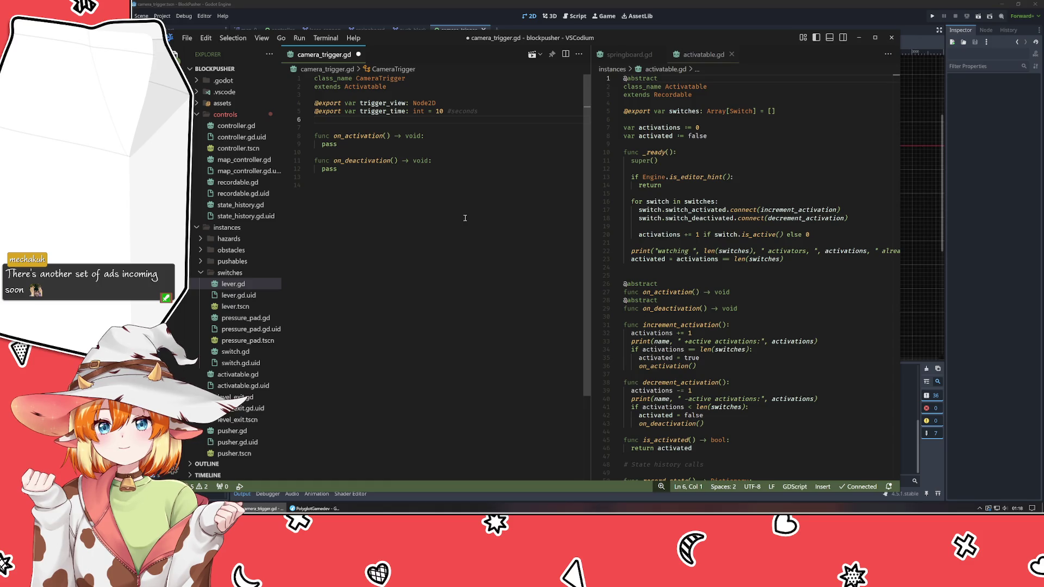
Step: Declare 'var triggered := false' below the exported variables
key("Return")
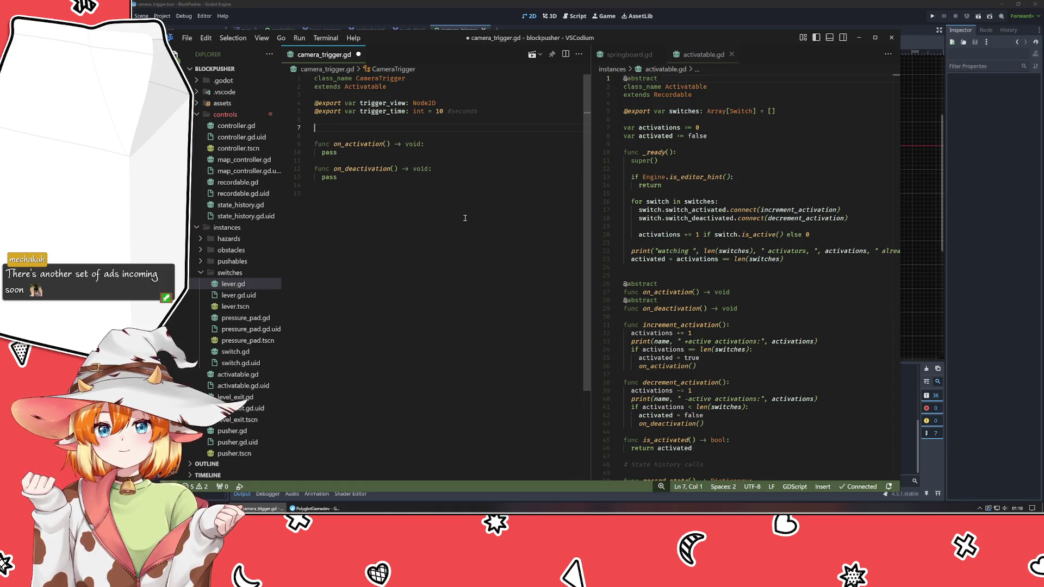
type("var triggered = false")
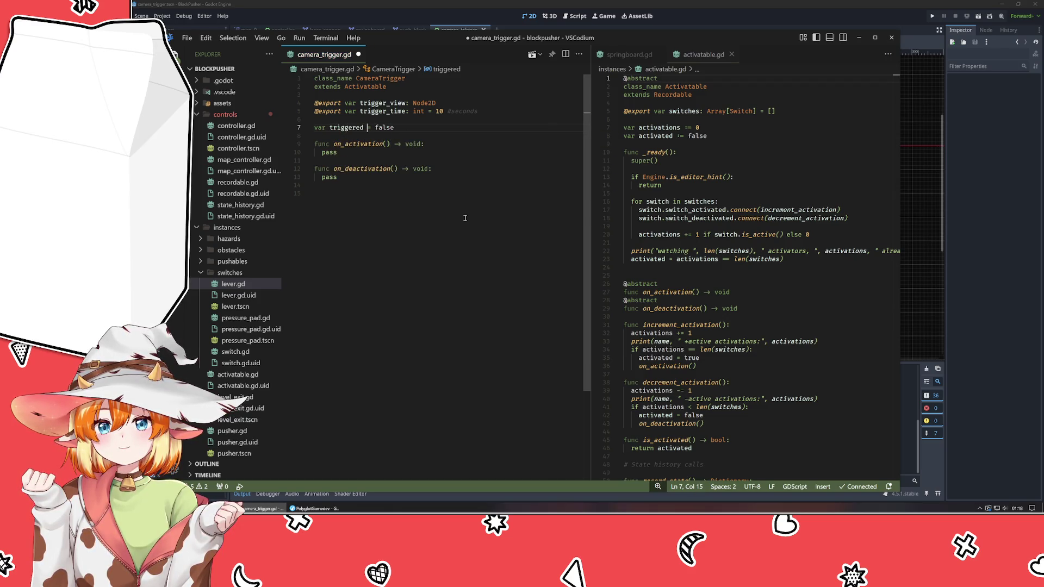
type(":= false")
key("Return")
key("Return")
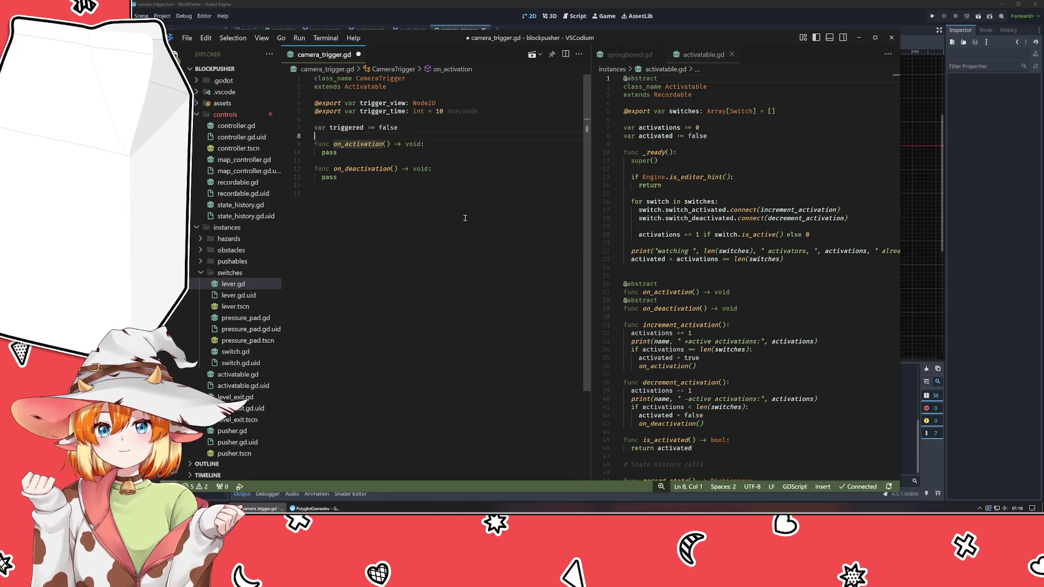
Step: In on_activation, add 'if not triggered:' with 'triggered = true' inside it
key("Down")
key("End")
key("Return")
type("triggered")
key("ctrl+BackSpace")
type("if not tri")
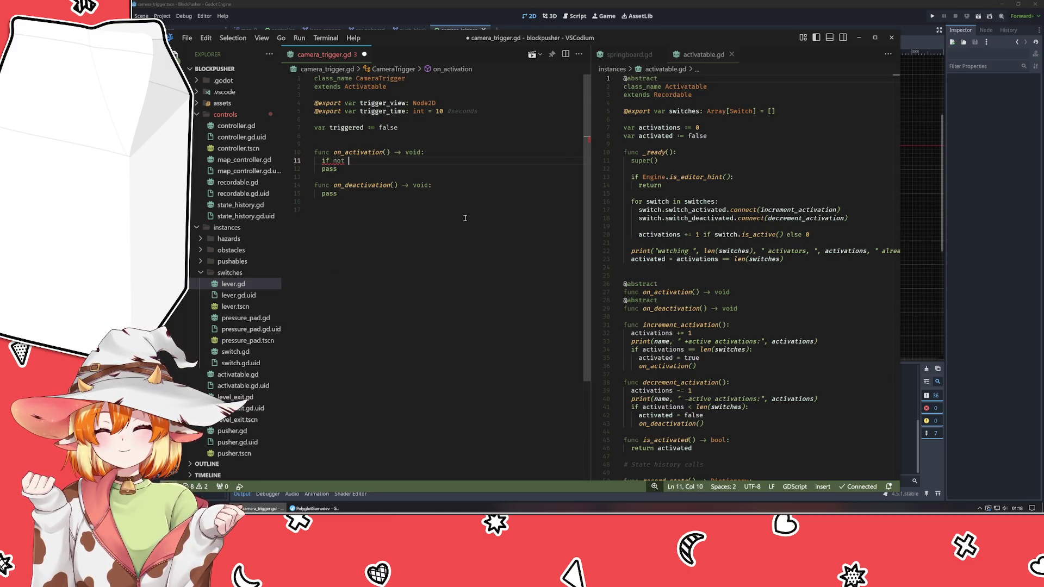
type("ggered:")
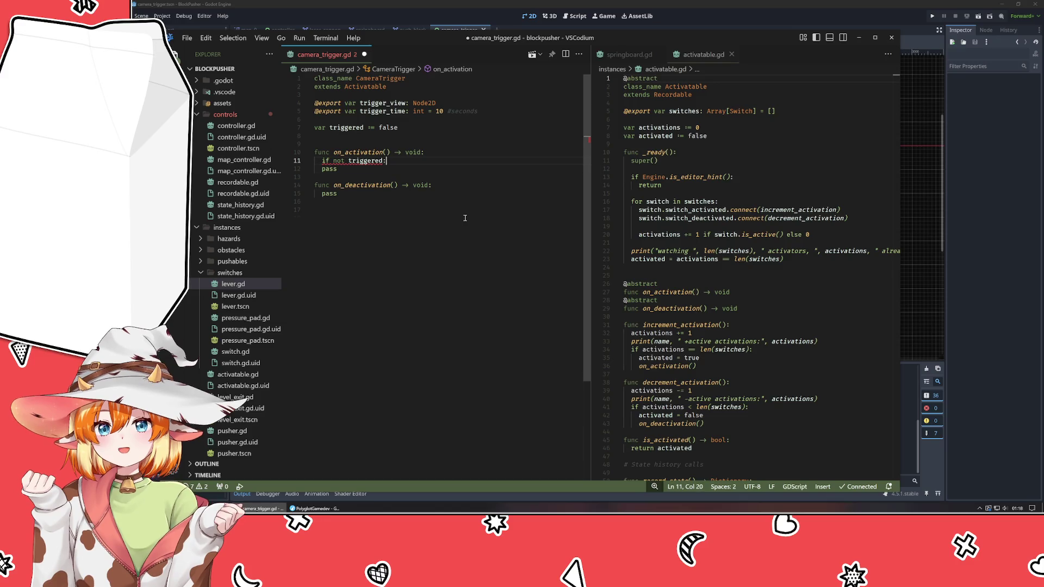
key("Return")
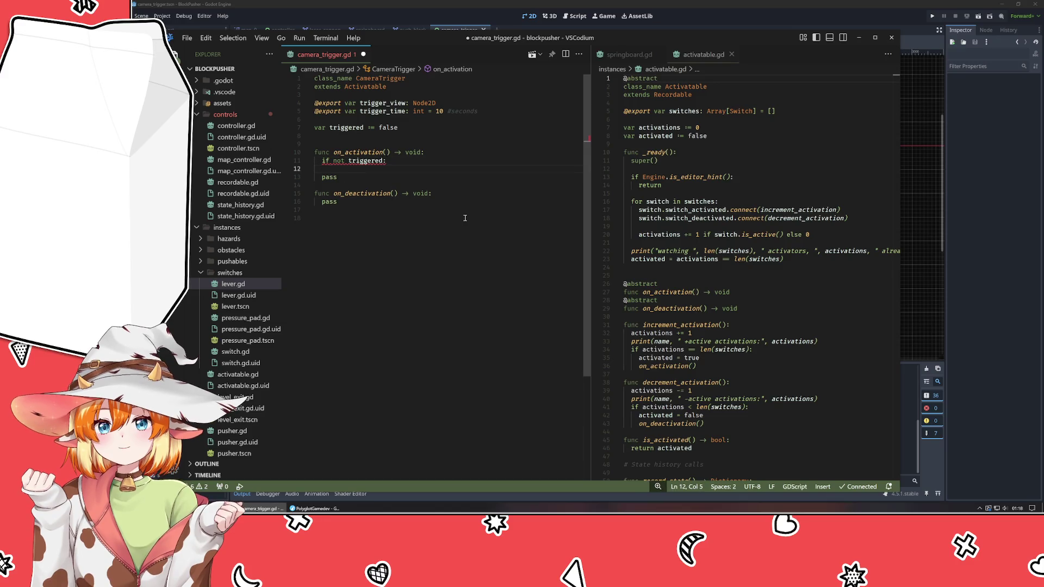
type("trigg")
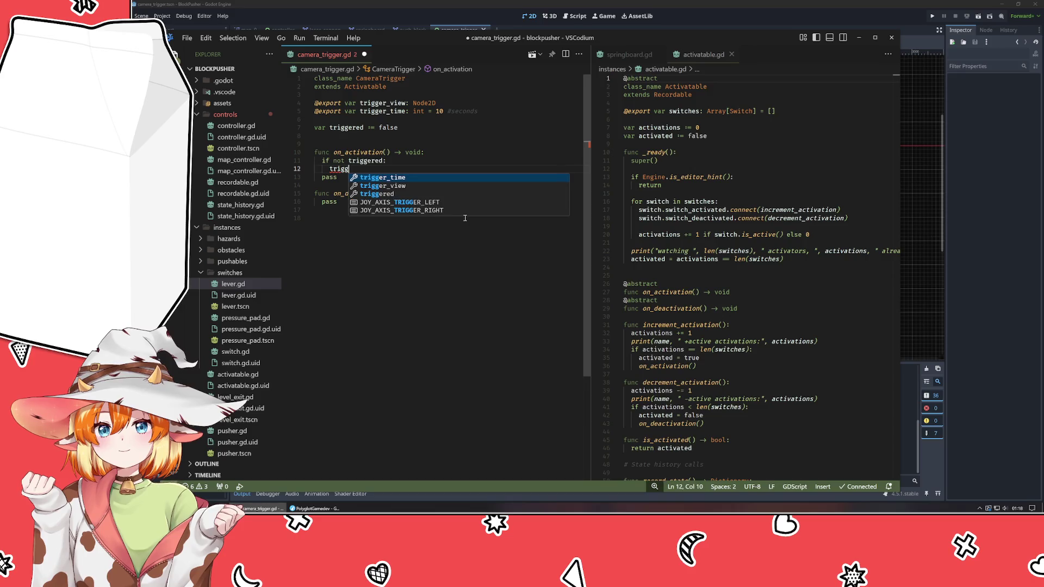
key("Down")
key("Down")
key("Tab")
type("= true")
key("Escape")
key("Return")
key("Return")
key("Return")
key("Up")
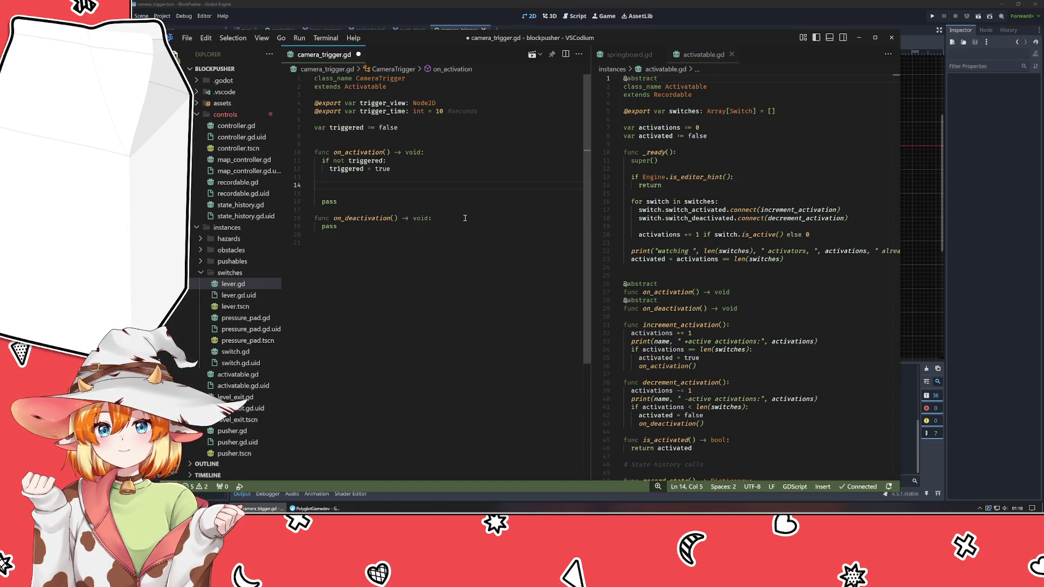
left_click(438, 96)
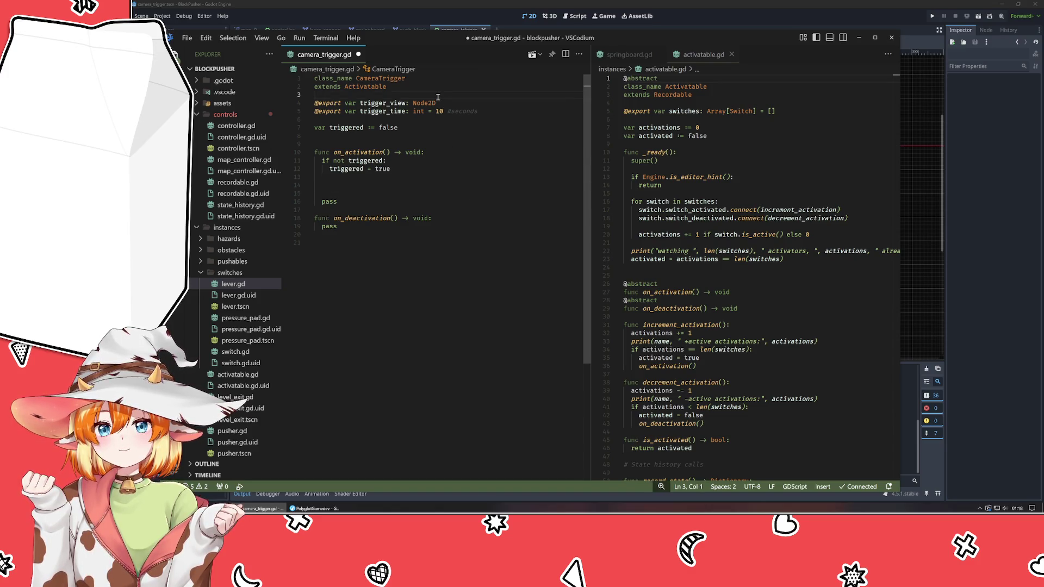
key("Return")
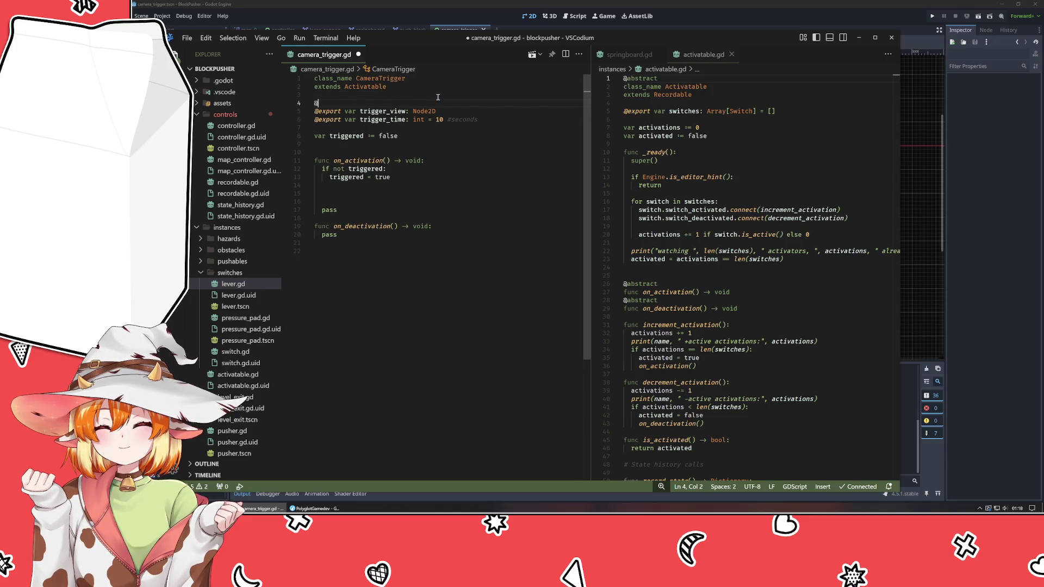
type("@export var ")
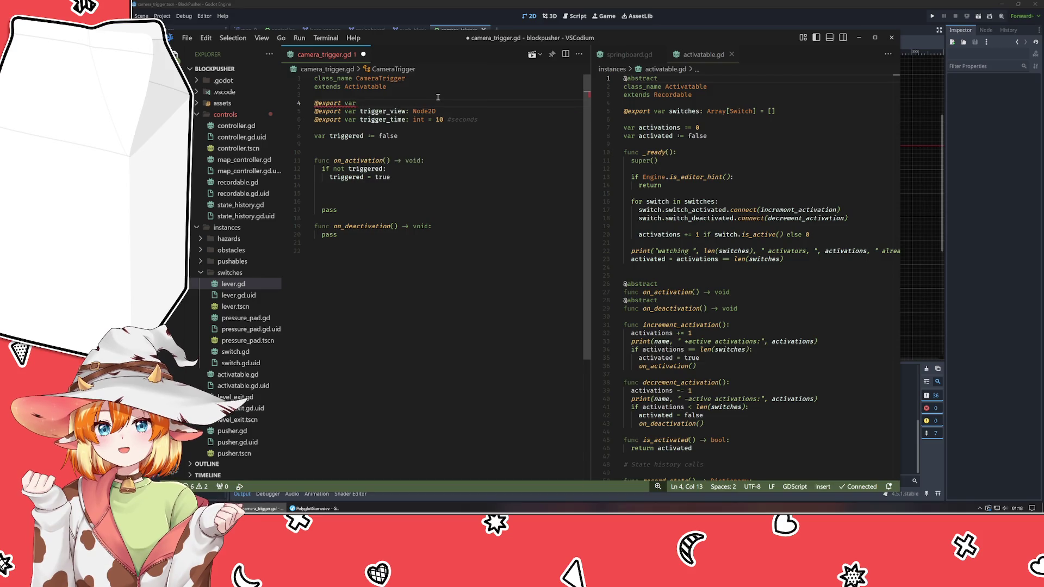
type("controller: ")
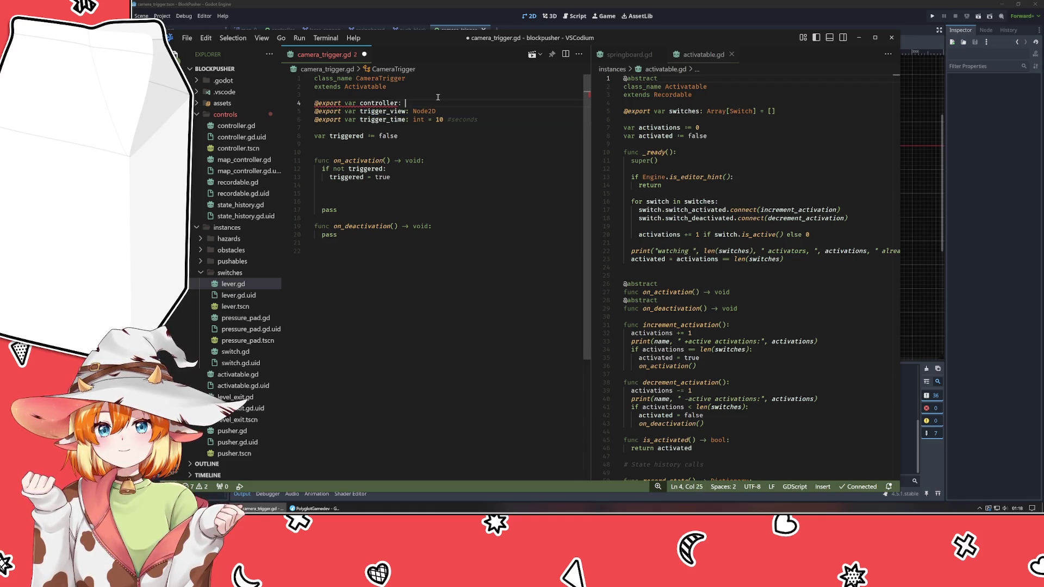
type("Conteroller")
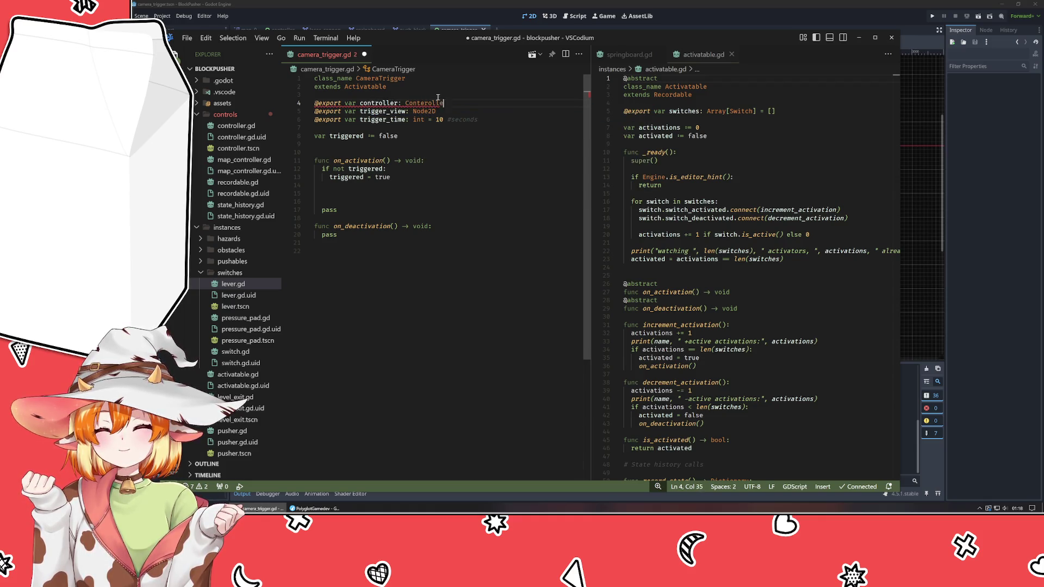
key("ctrl+BackSpace")
type("Controller")
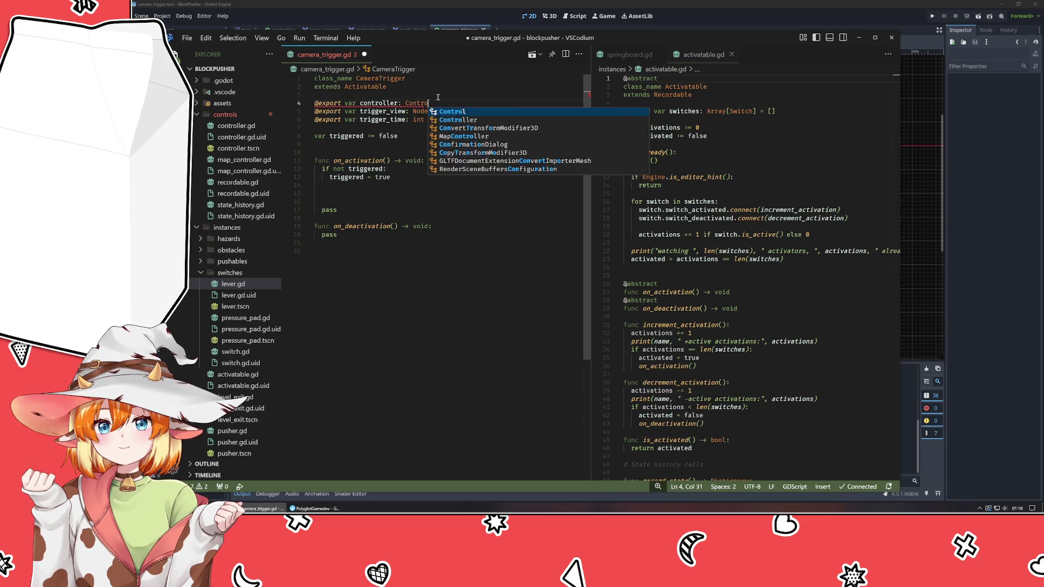
key("Escape")
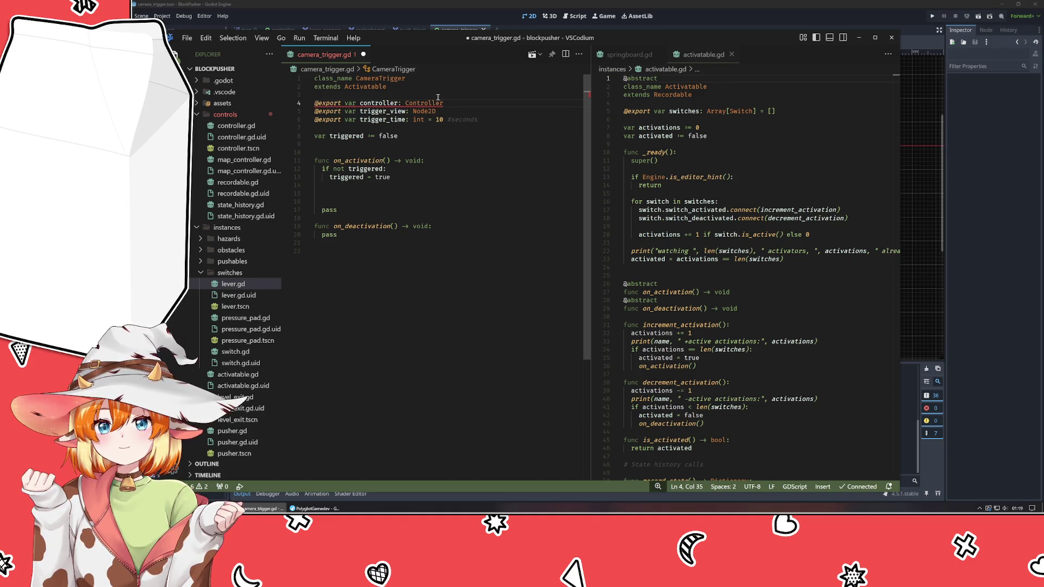
mouse_move(404, 103)
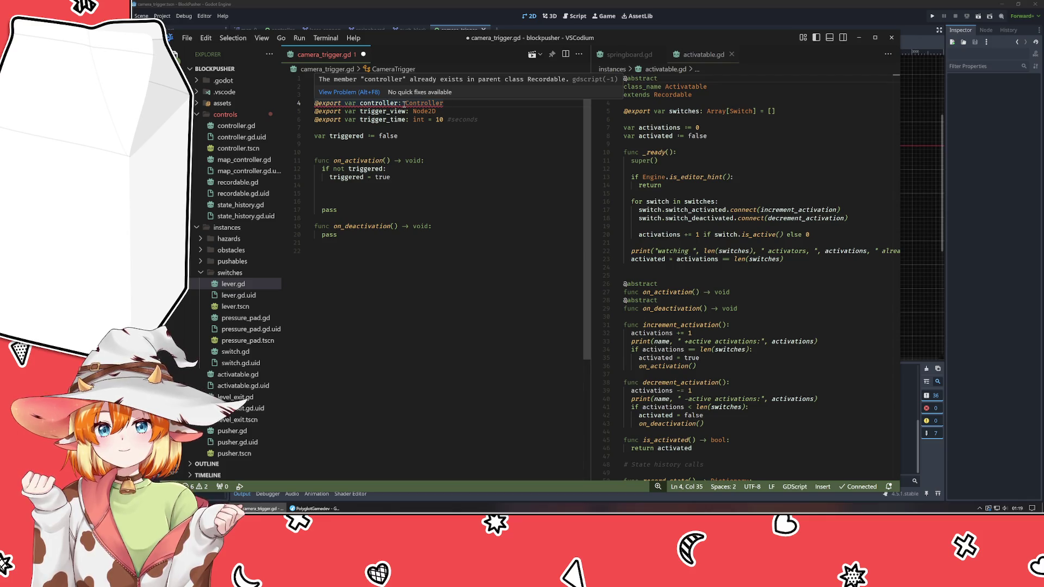
key("shift+Home")
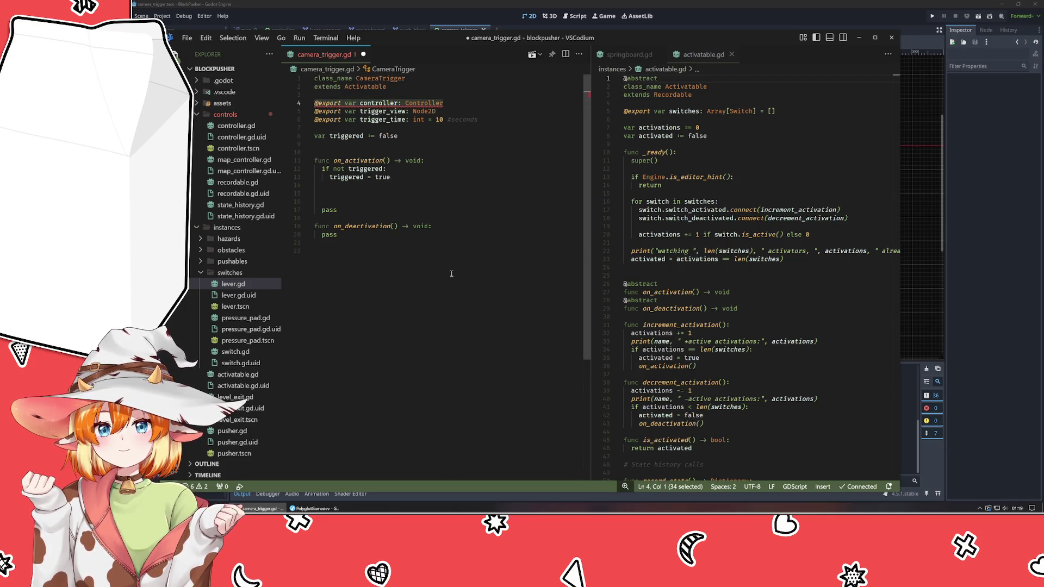
key("BackSpace")
key("BackSpace")
left_click(411, 180)
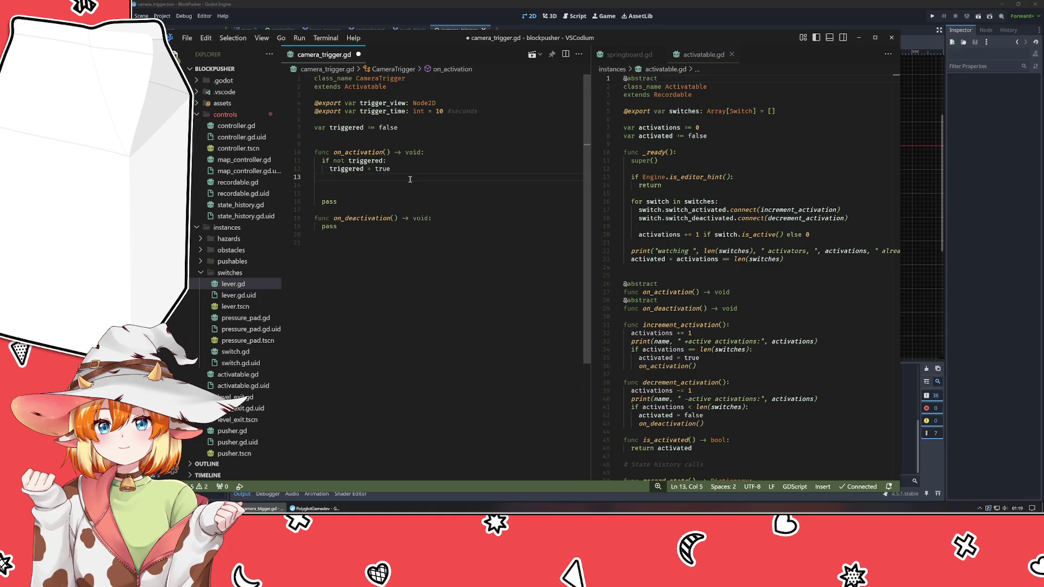
Step: Below 'triggered = true' in on_activation, start a new 'controller.' call line
scroll(838, 158, "down", 7)
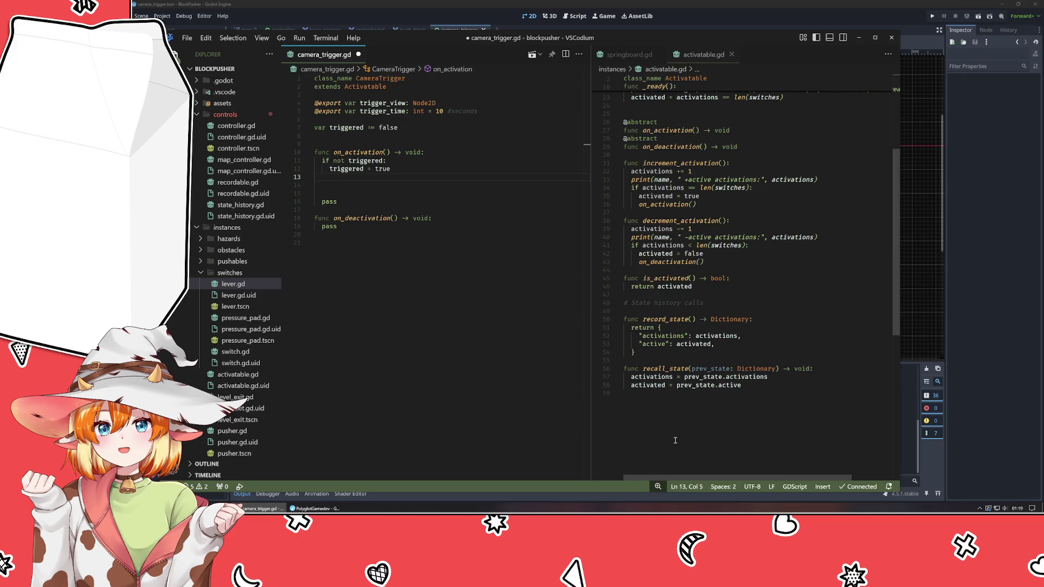
scroll(676, 440, "up", 7)
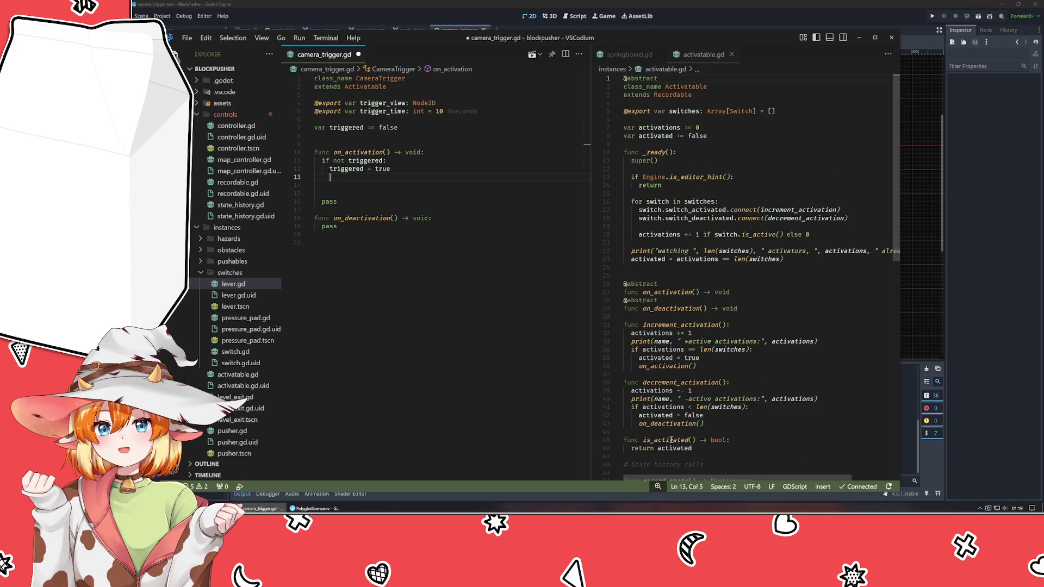
double_click(343, 127)
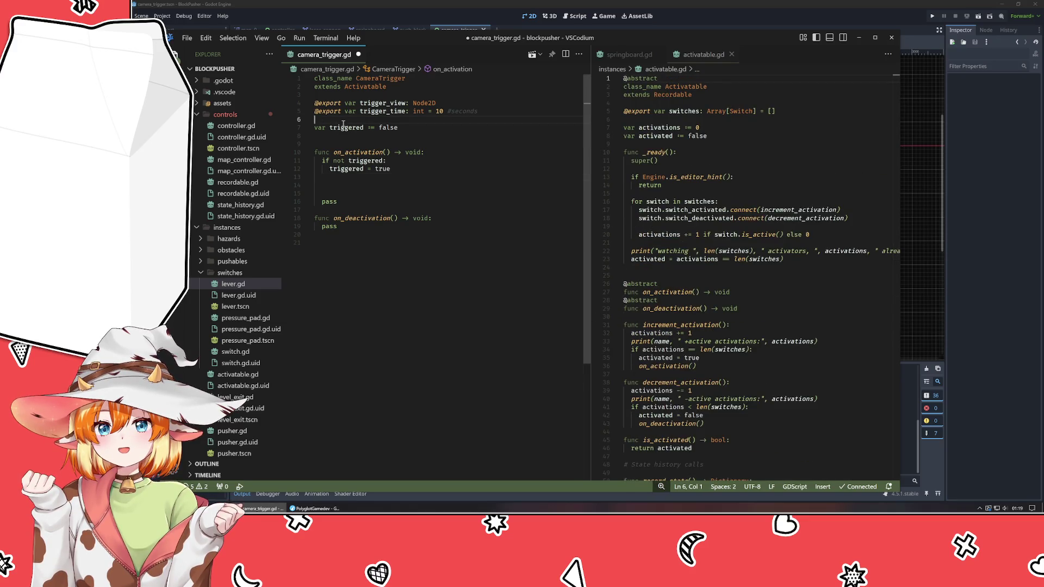
left_click(361, 179)
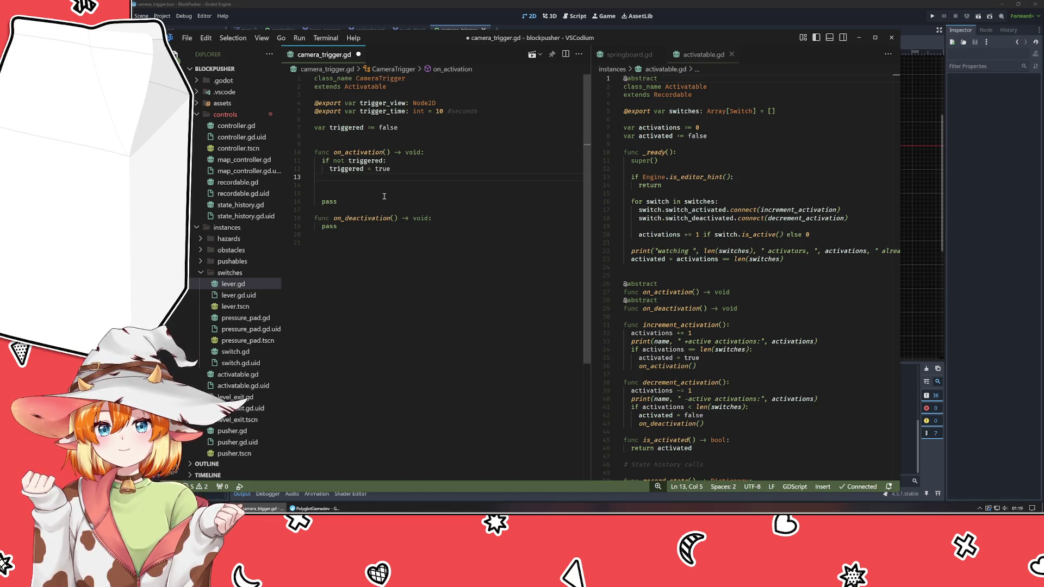
key("Down")
type("control")
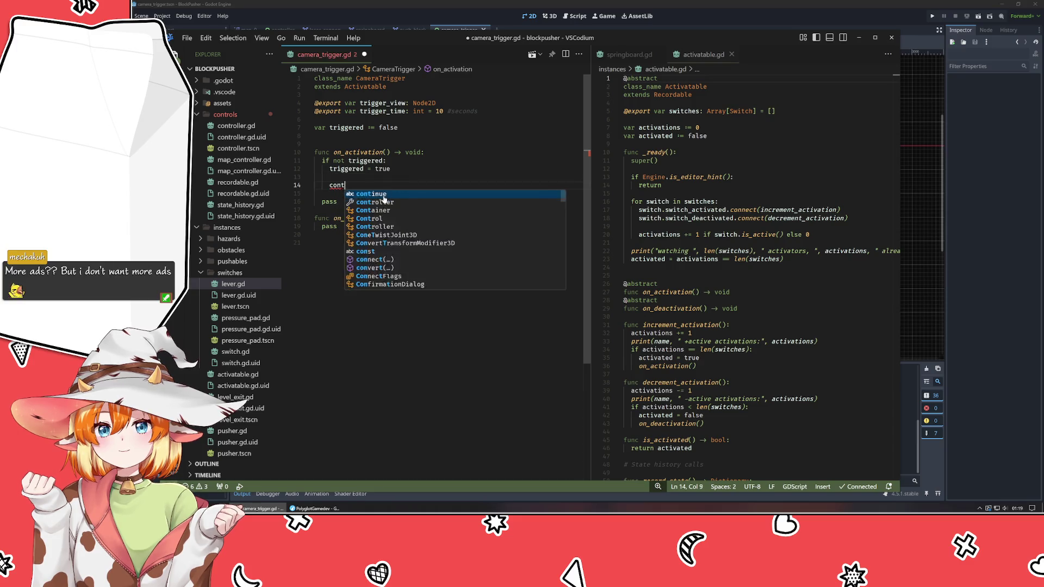
type("ler.")
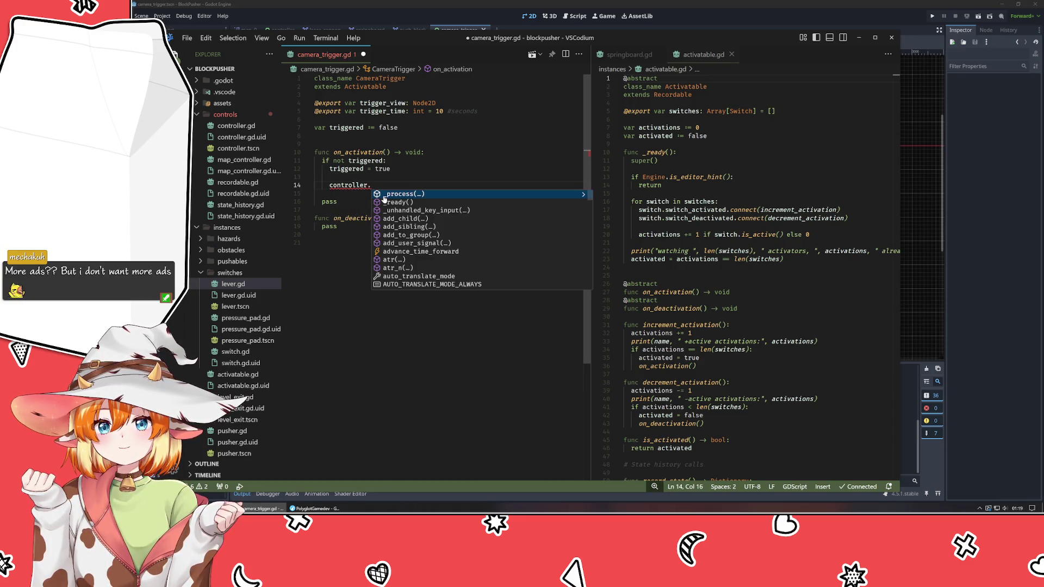
type("cam")
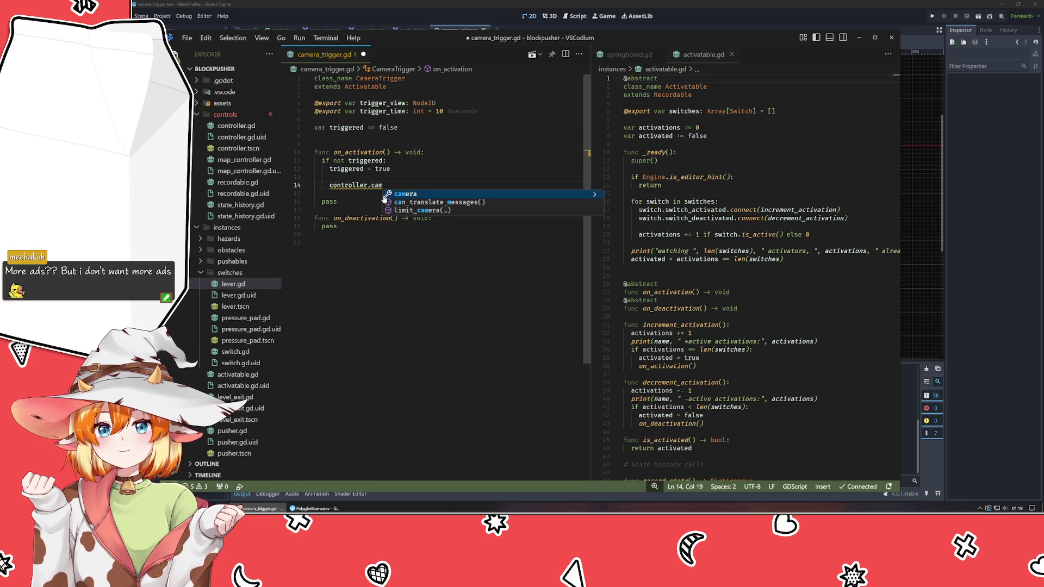
key("BackSpace")
key("BackSpace")
key("BackSpace")
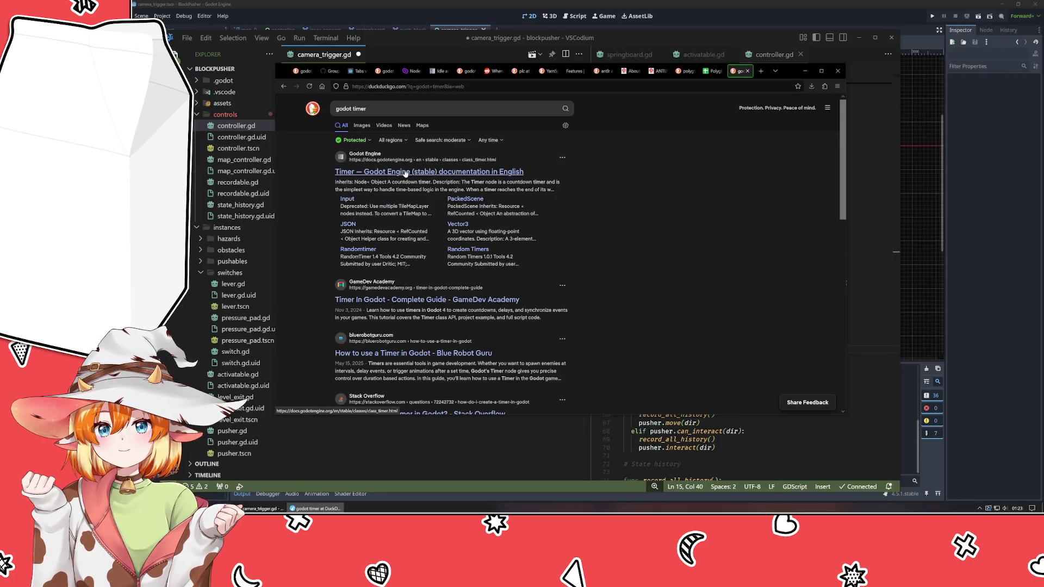
Step: Read the Timer class documentation page, then come back to the Godot editor
left_click(405, 173)
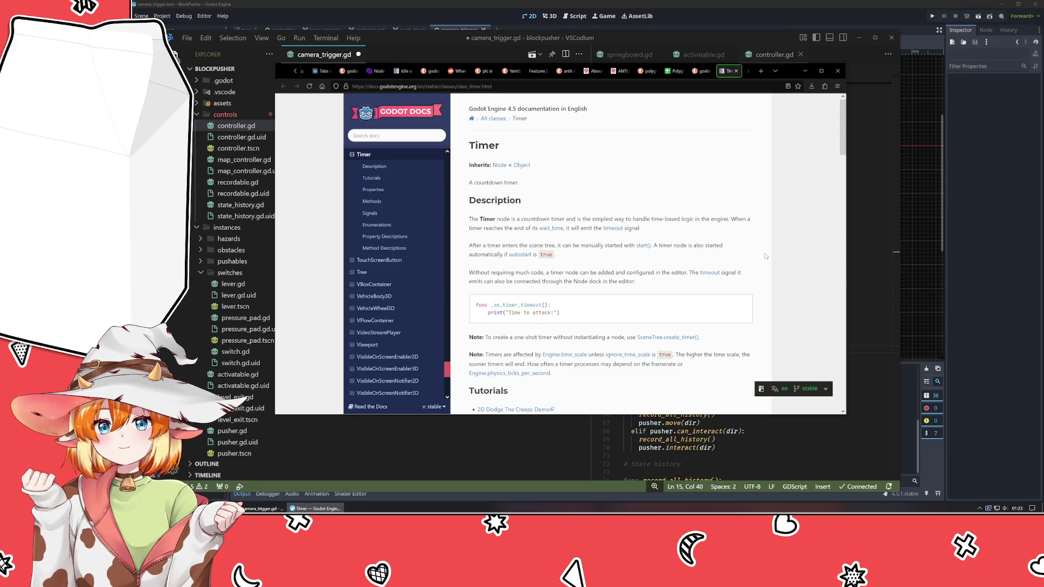
left_click(692, 12)
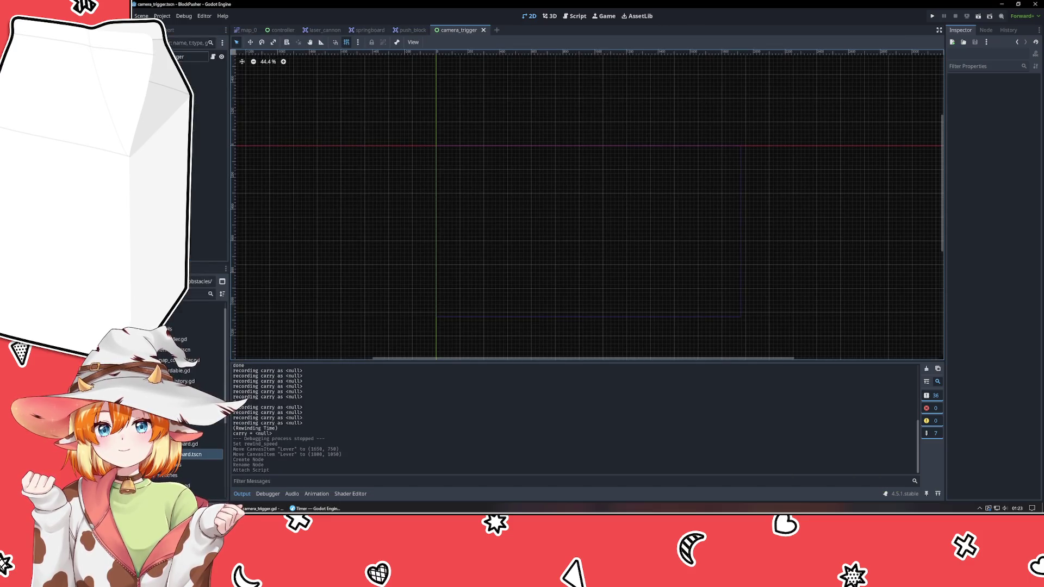
Step: Add a Timer node to the camera_trigger scene via Create New Node
key("ctrl+a")
type("t")
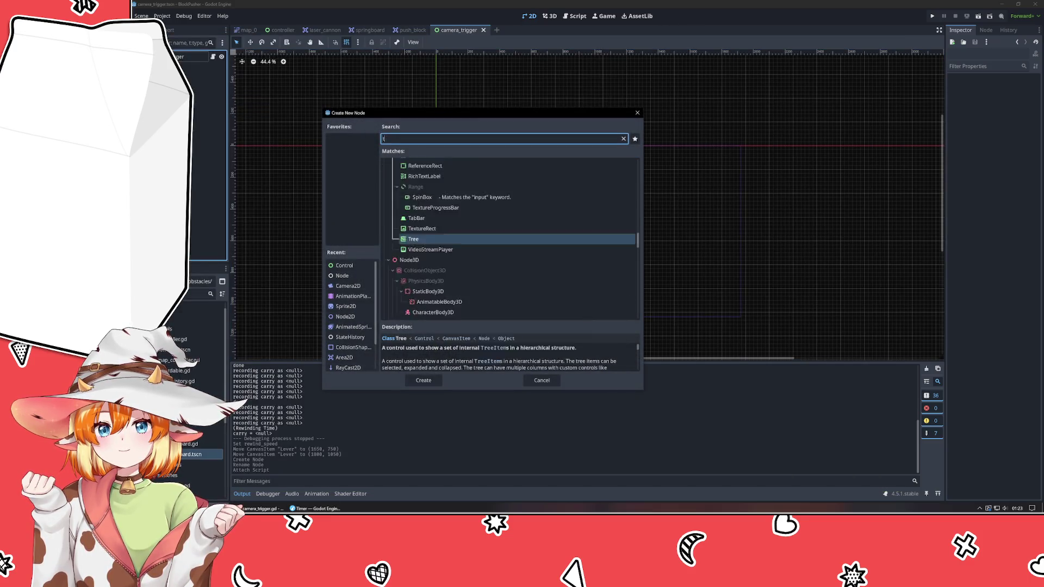
type("imer")
key("Return")
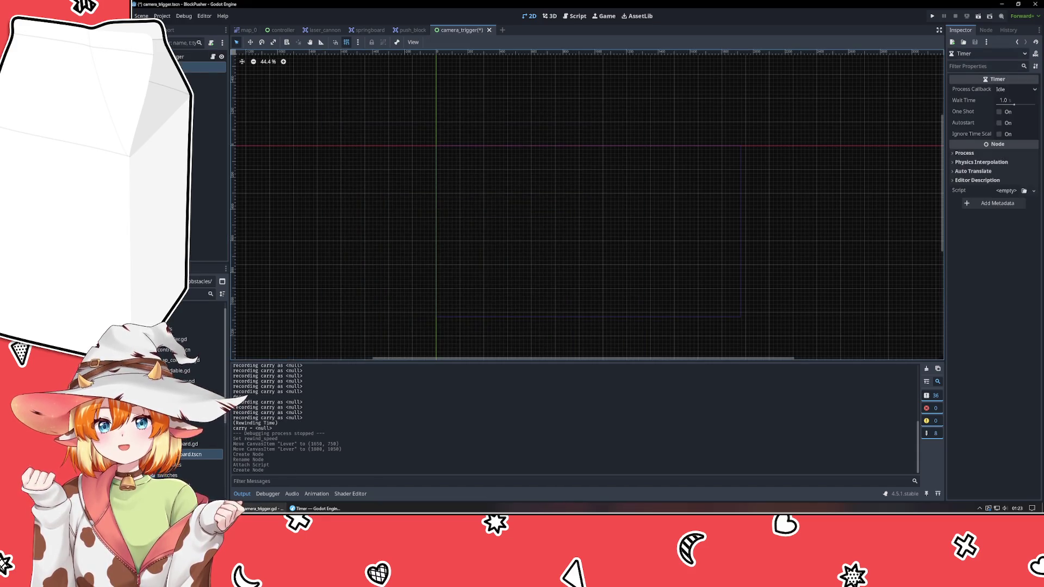
key("alt+Tab")
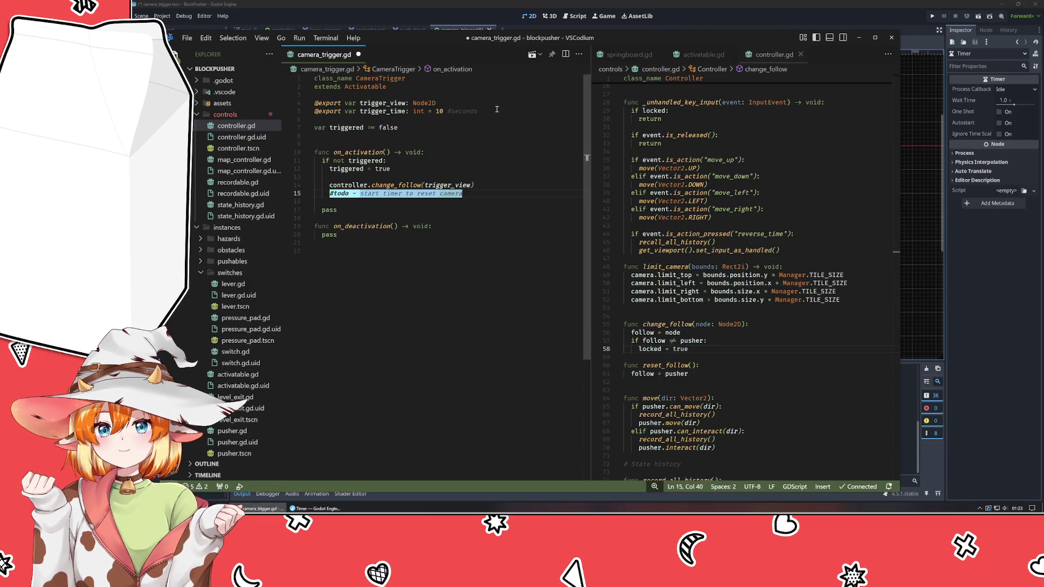
left_click(504, 98)
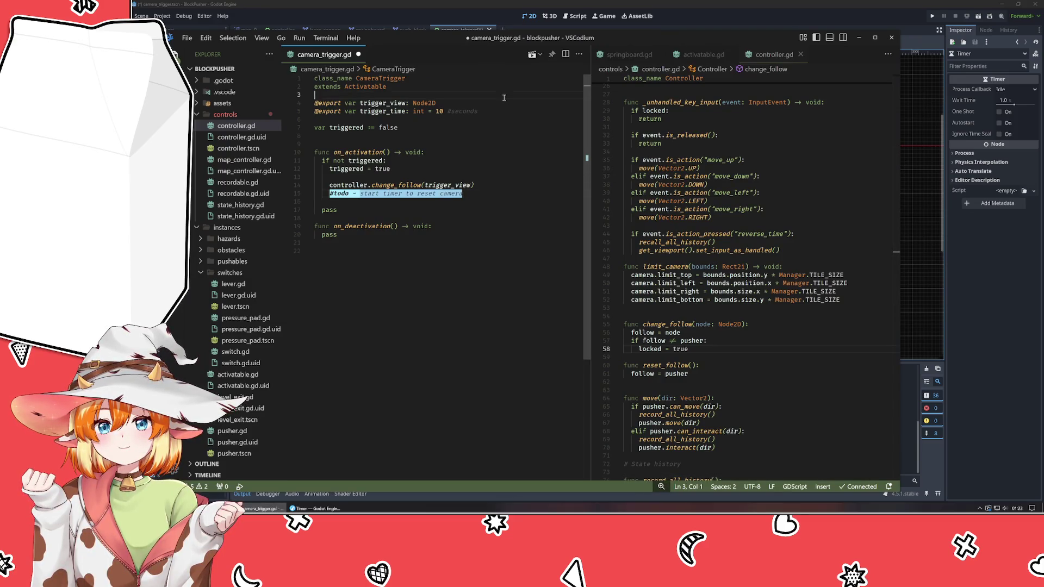
key("Down")
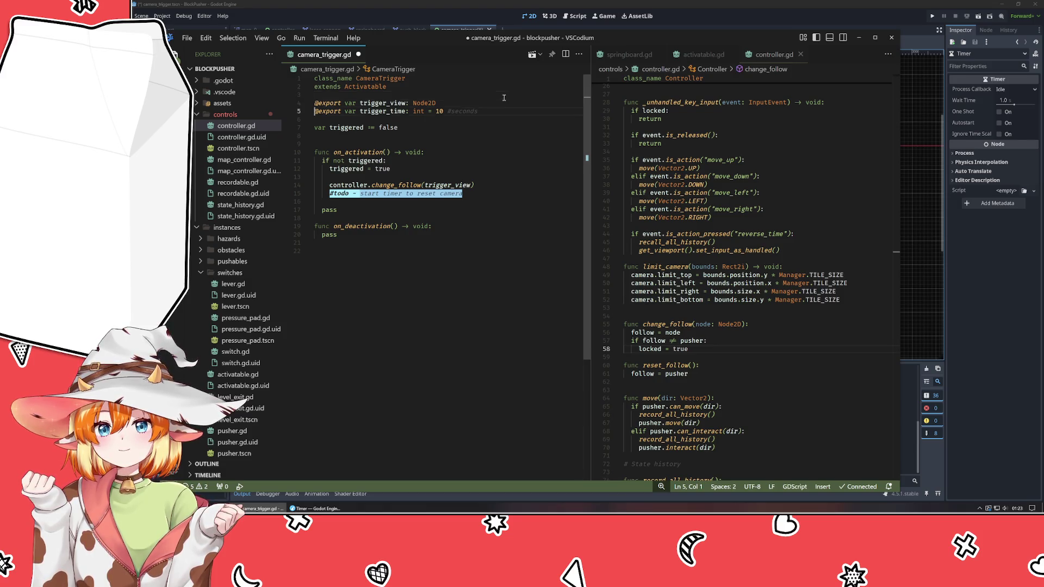
key("Return")
key("Up")
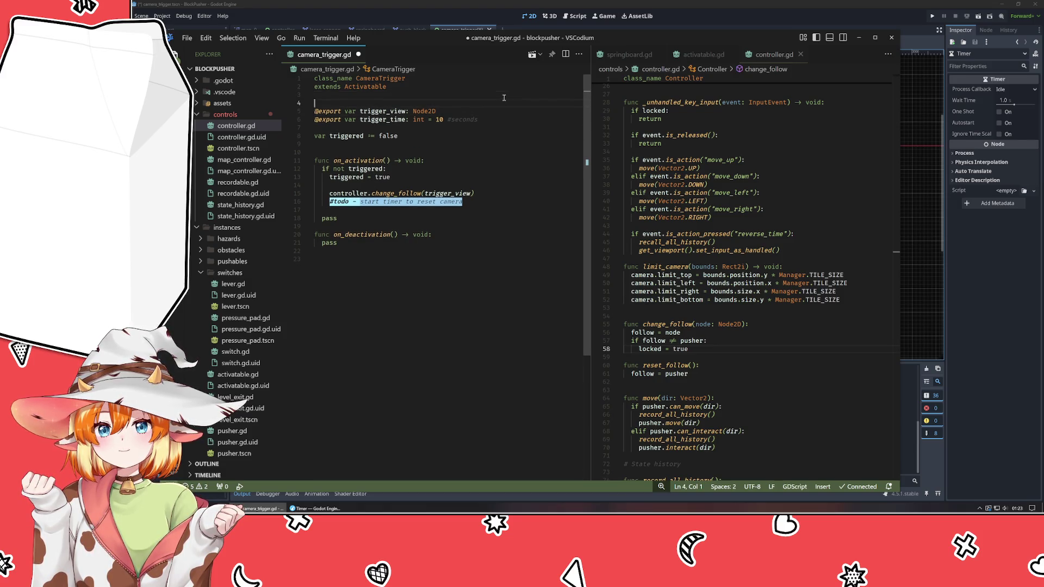
type("@export ")
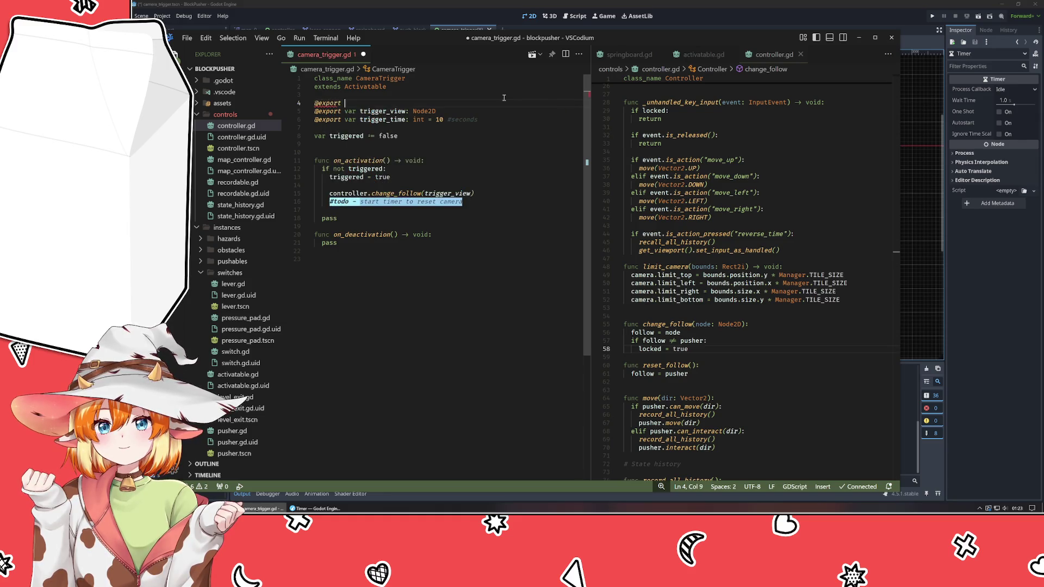
type("var timer: T")
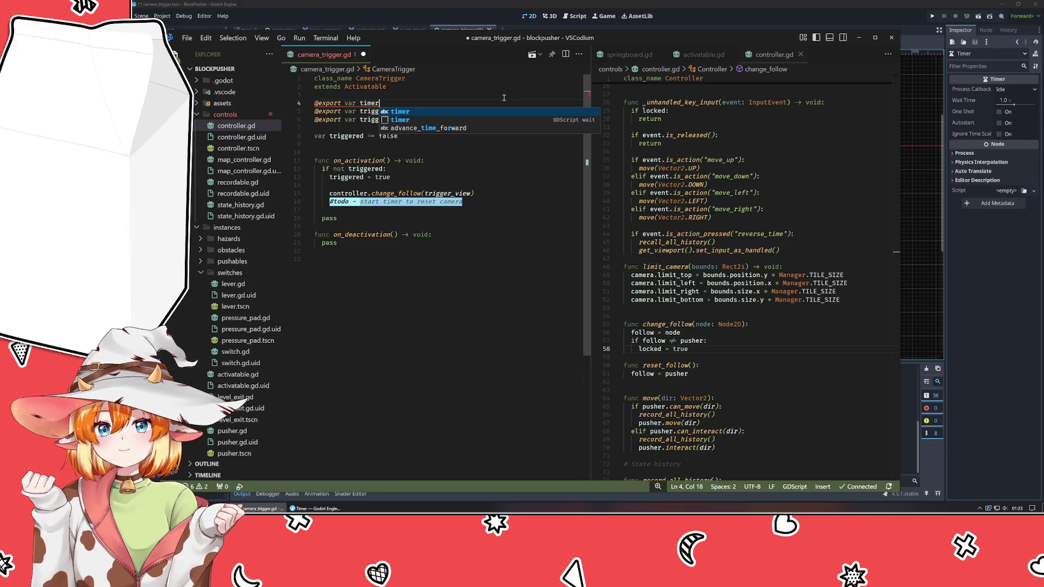
type("imer")
key("Return")
key("Return")
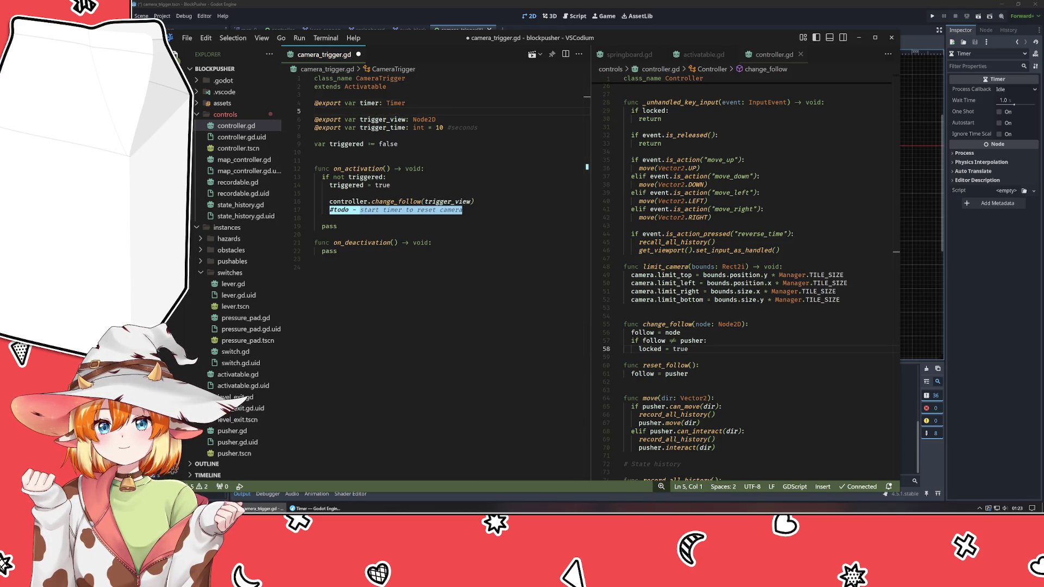
key("ctrl+s")
key("alt+Tab")
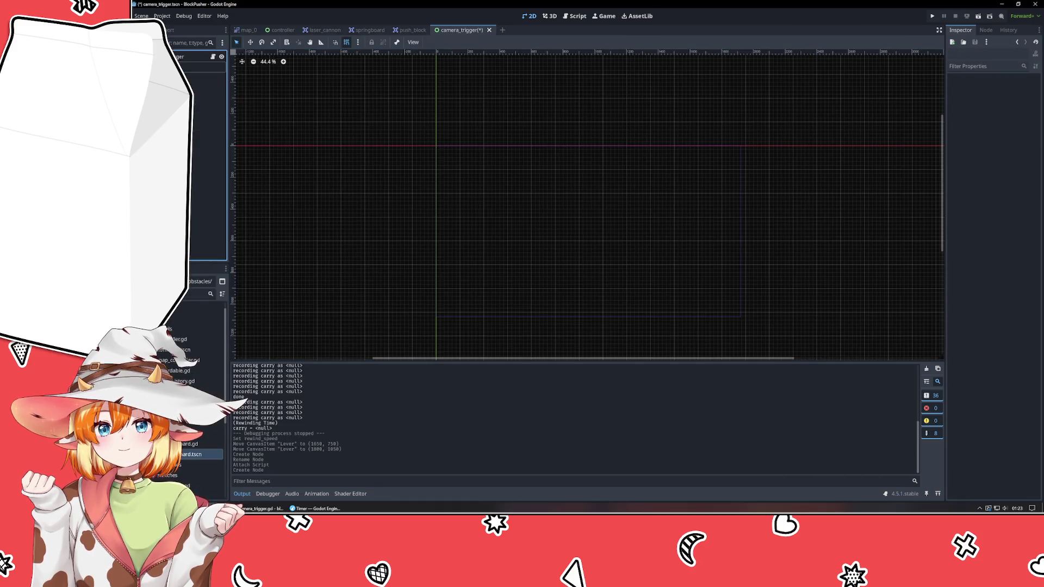
Step: Assign the Timer node to CameraTrigger's timer property
left_click(1011, 90)
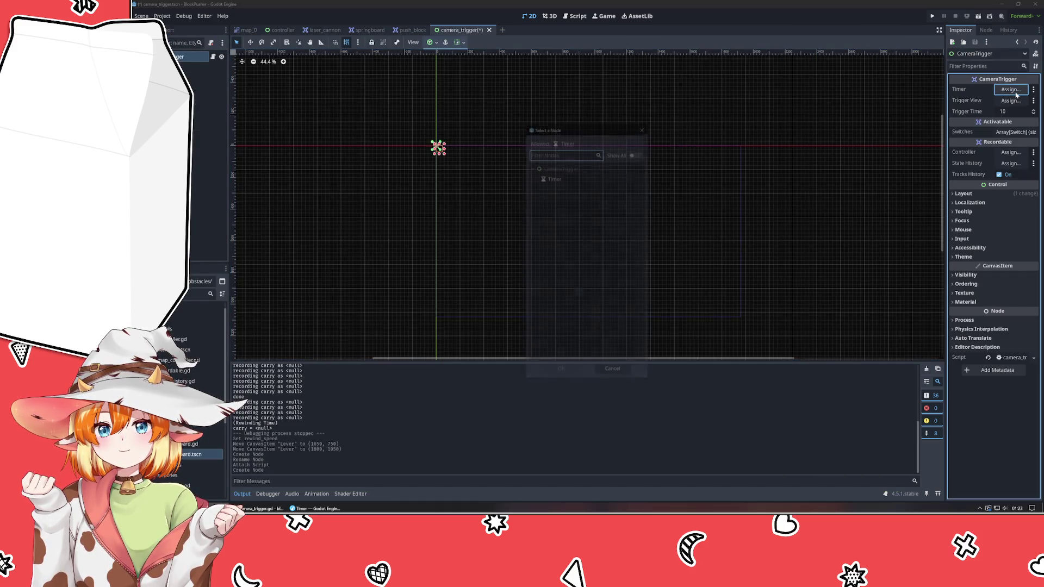
double_click(558, 180)
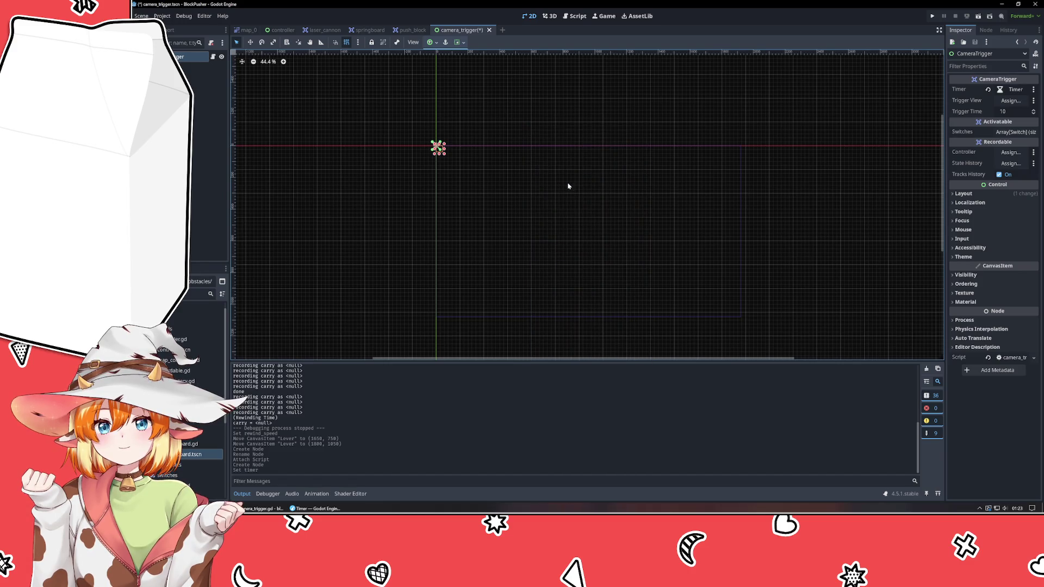
left_click(203, 67)
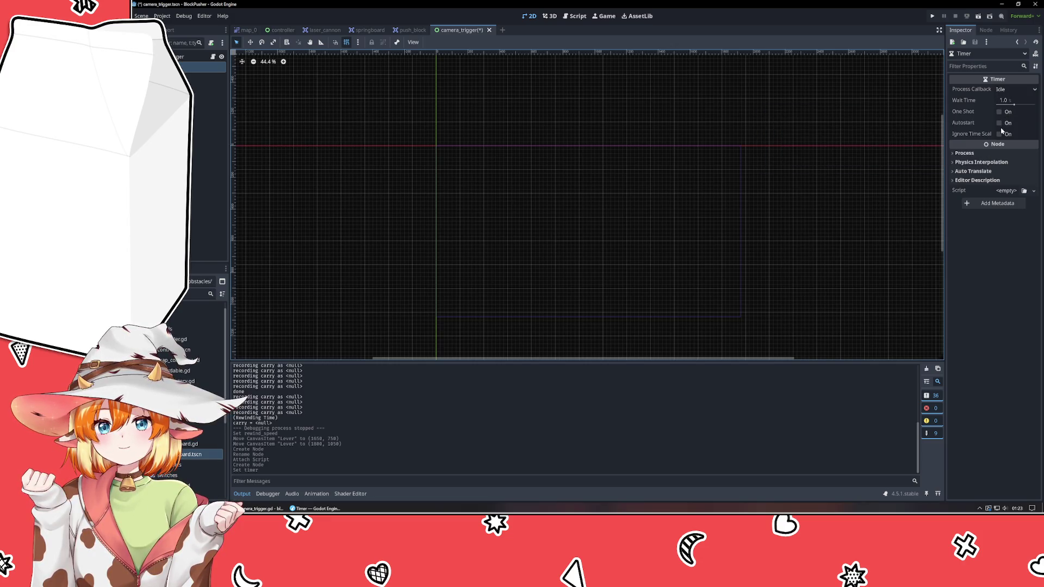
Step: Turn on One Shot for the Timer node and save the camera_trigger scene
mouse_move(968, 137)
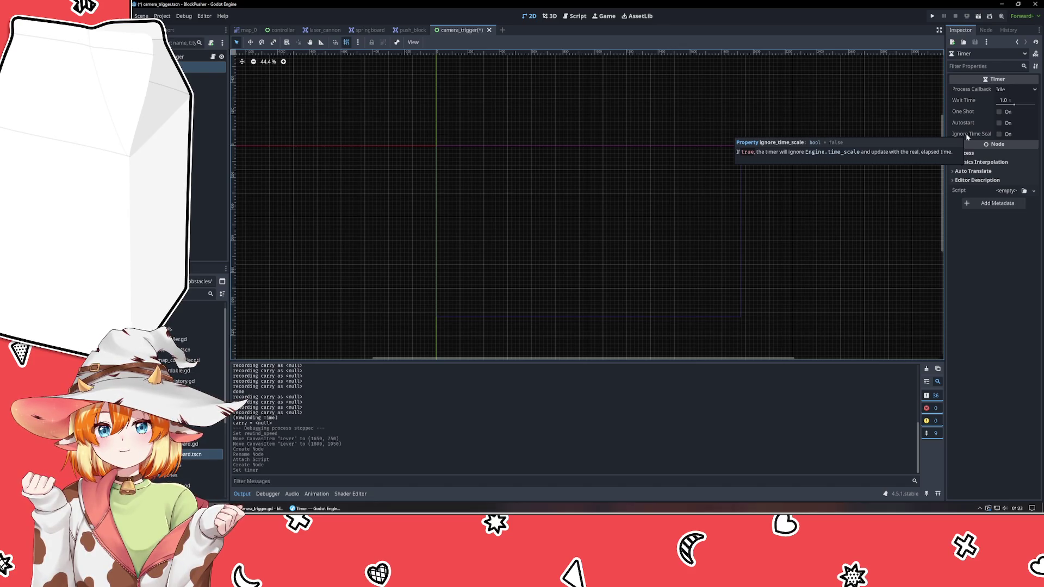
mouse_move(972, 112)
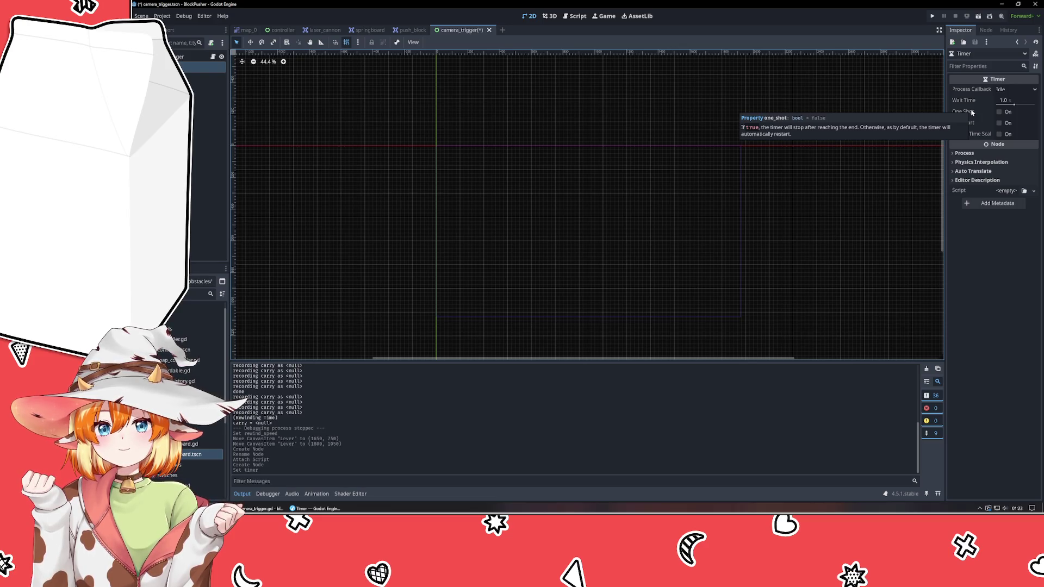
left_click(999, 111)
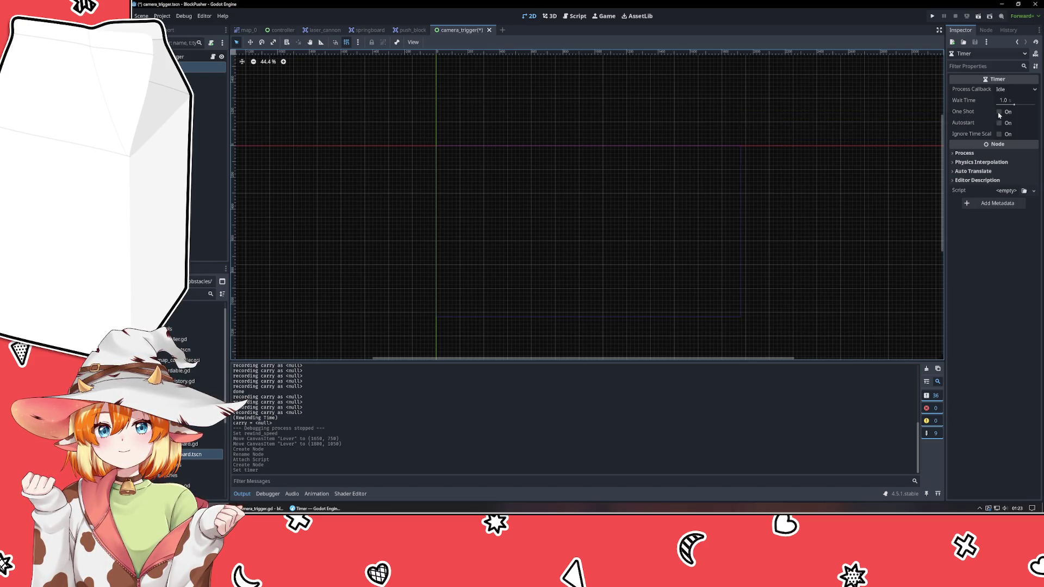
left_click(789, 170)
left_click(207, 67)
key("ctrl+s")
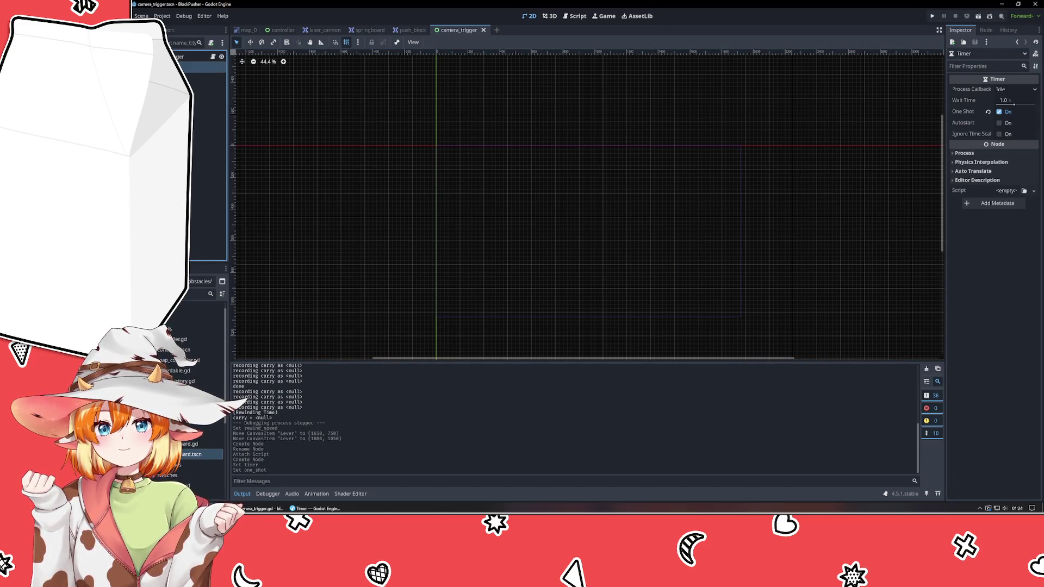
Step: Check CameraTrigger's properties and toggle the Timer documentation panel
mouse_move(988, 92)
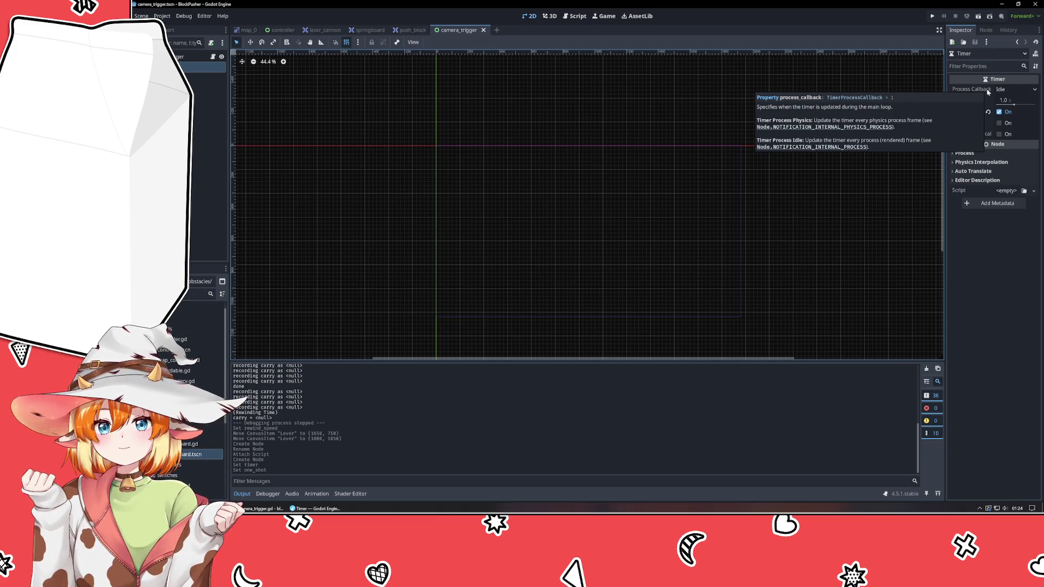
left_click(185, 56)
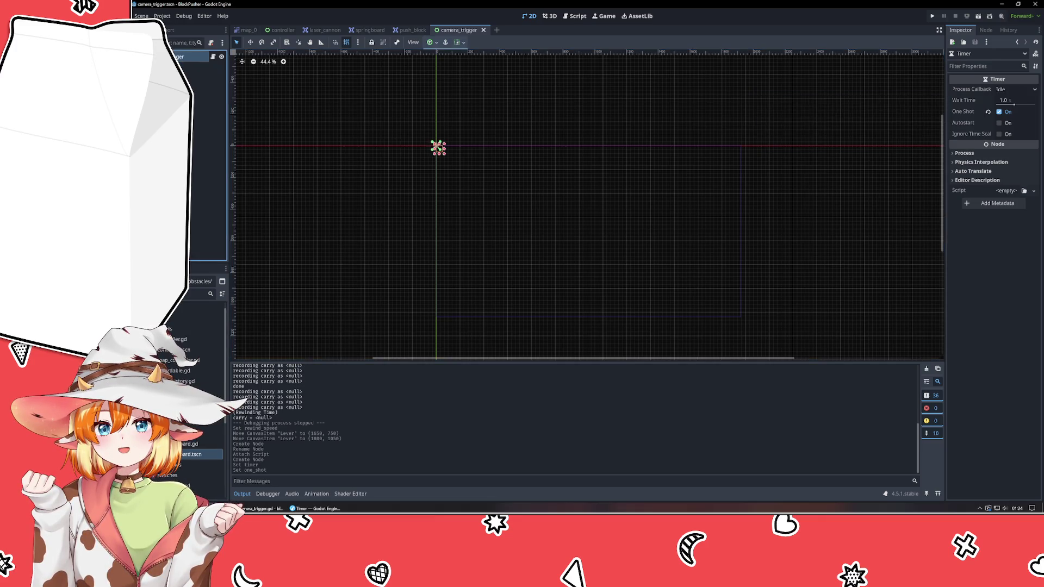
left_click(315, 509)
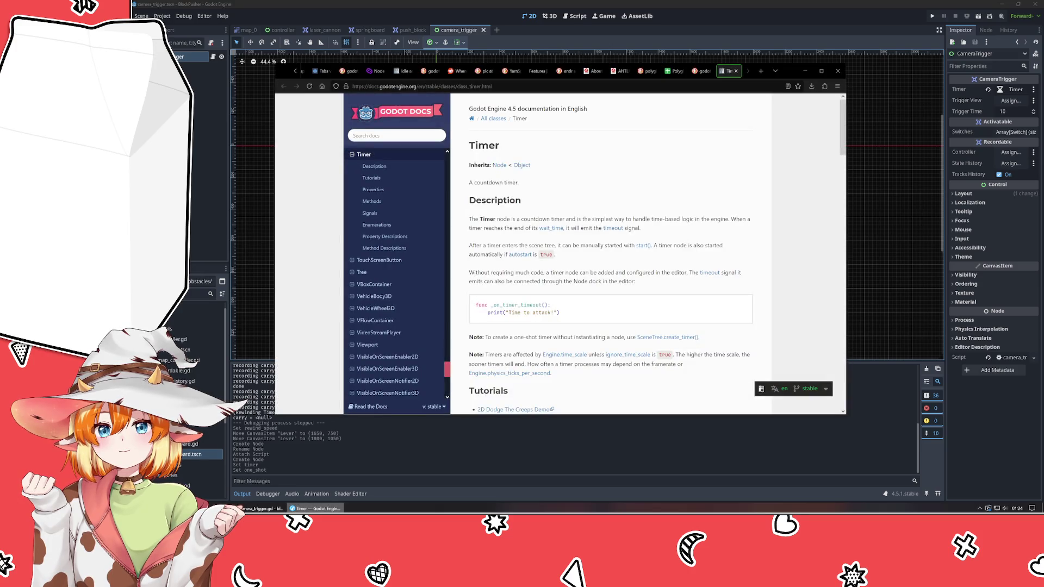
left_click(315, 508)
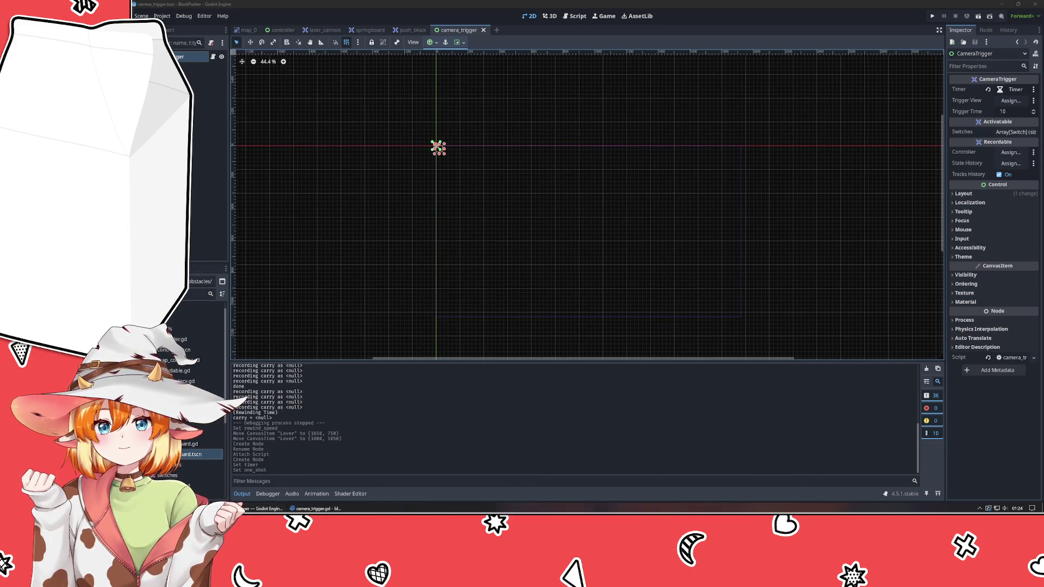
left_click(315, 509)
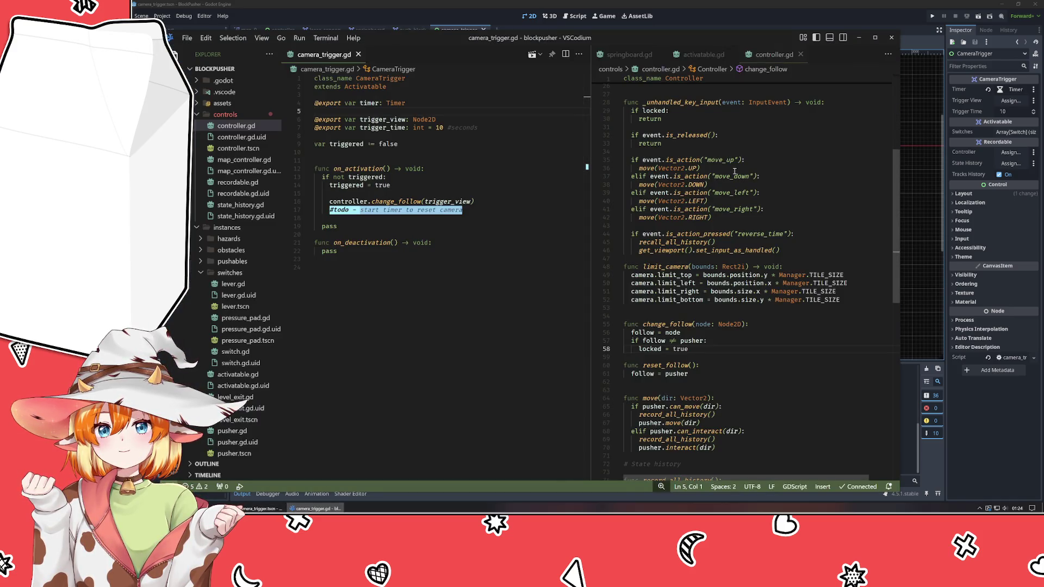
Step: Add a line setting timer.wait_time to trigger_time above the todo comment
left_click(486, 212)
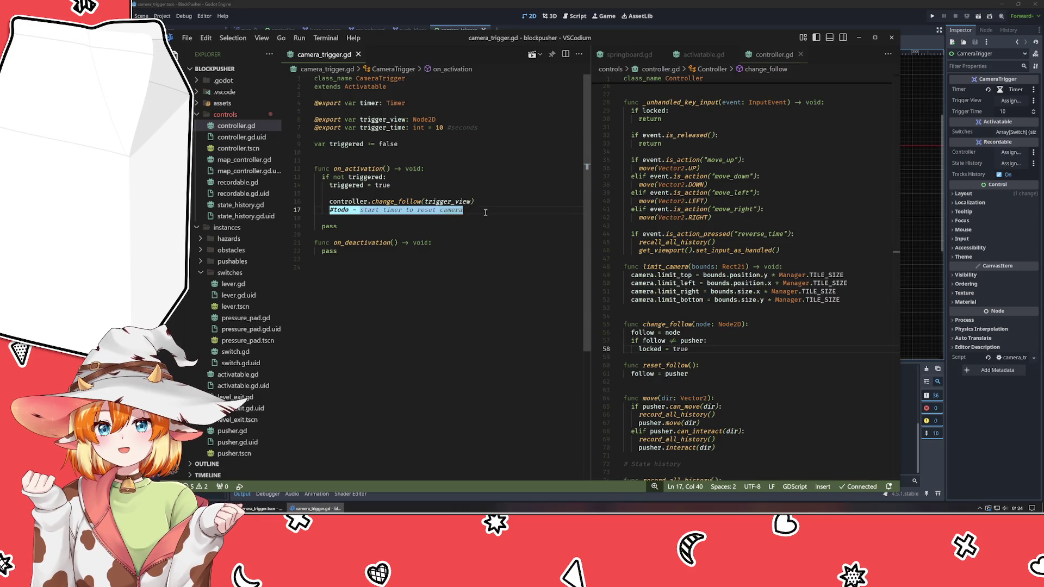
key("ctrl+shift+Return")
type("timer.")
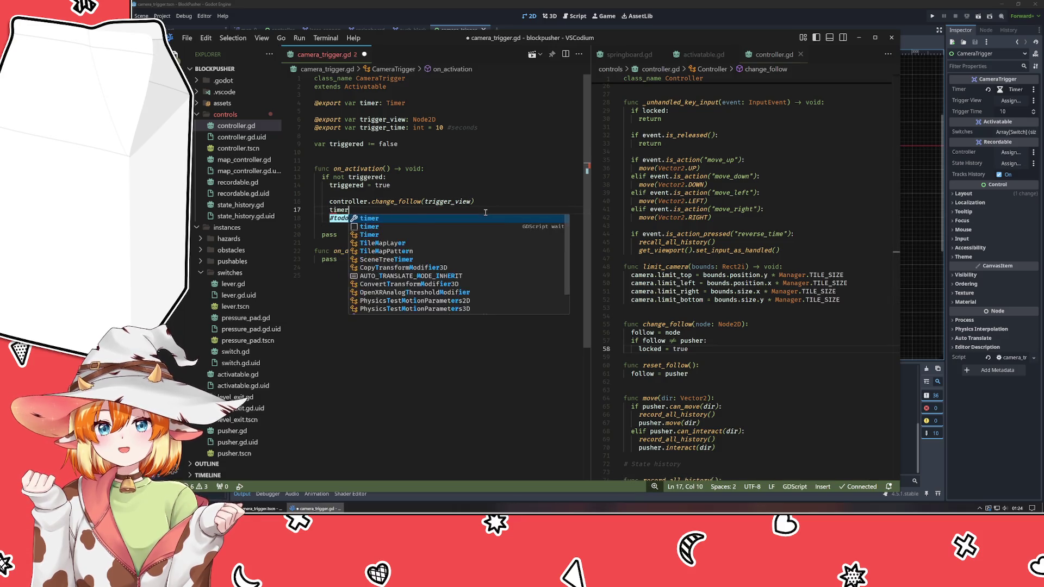
type("wait_time =")
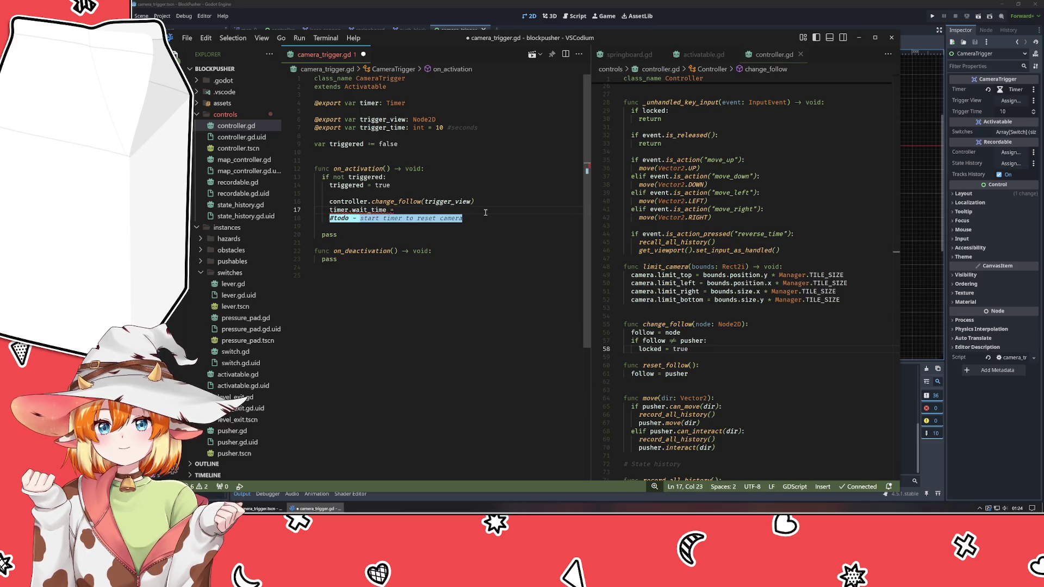
type("trigger_time")
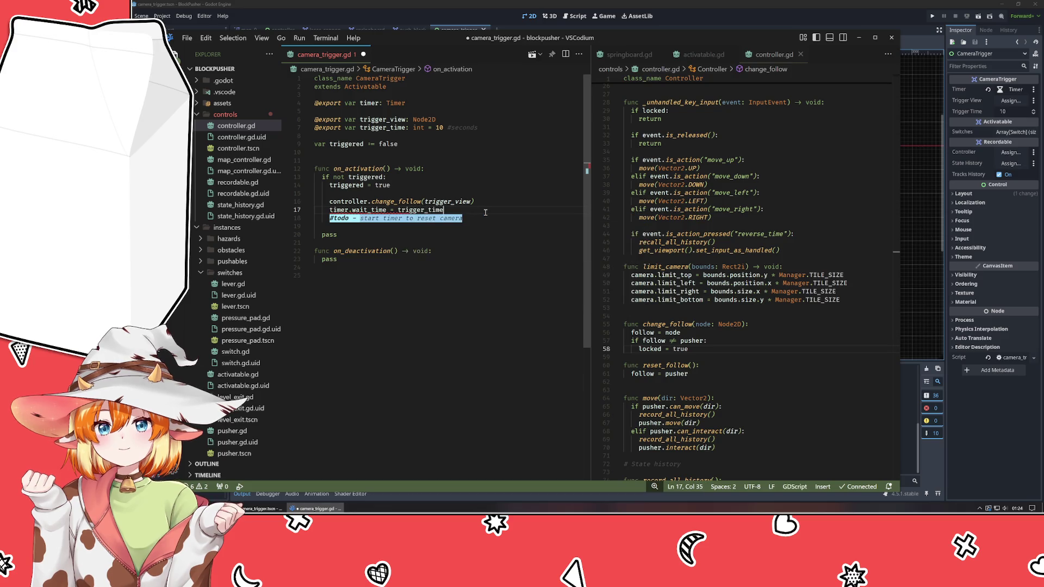
Step: Change trigger_time's type from int to float
key("alt+Tab")
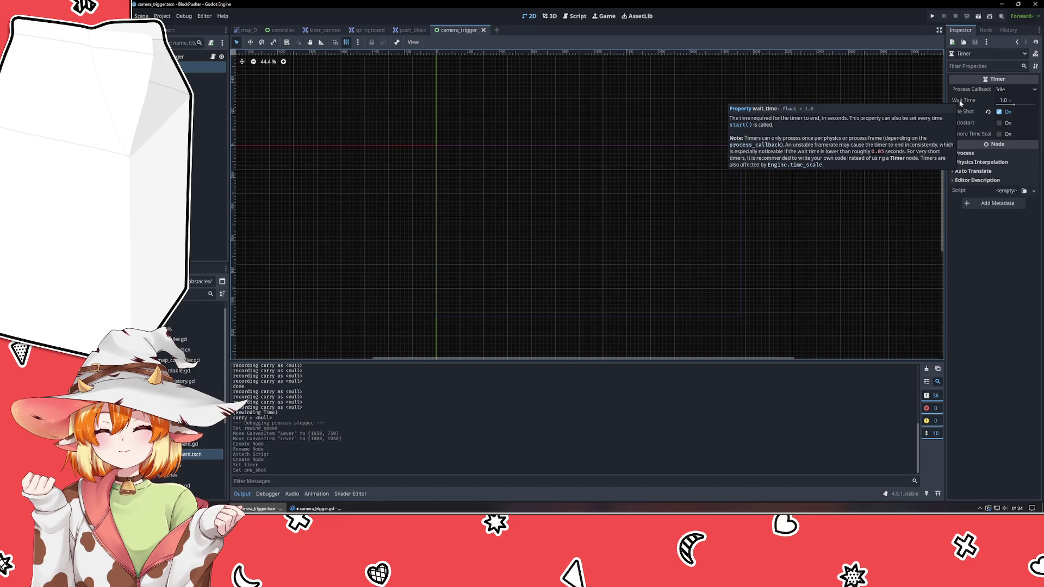
key("alt+Tab")
double_click(418, 127)
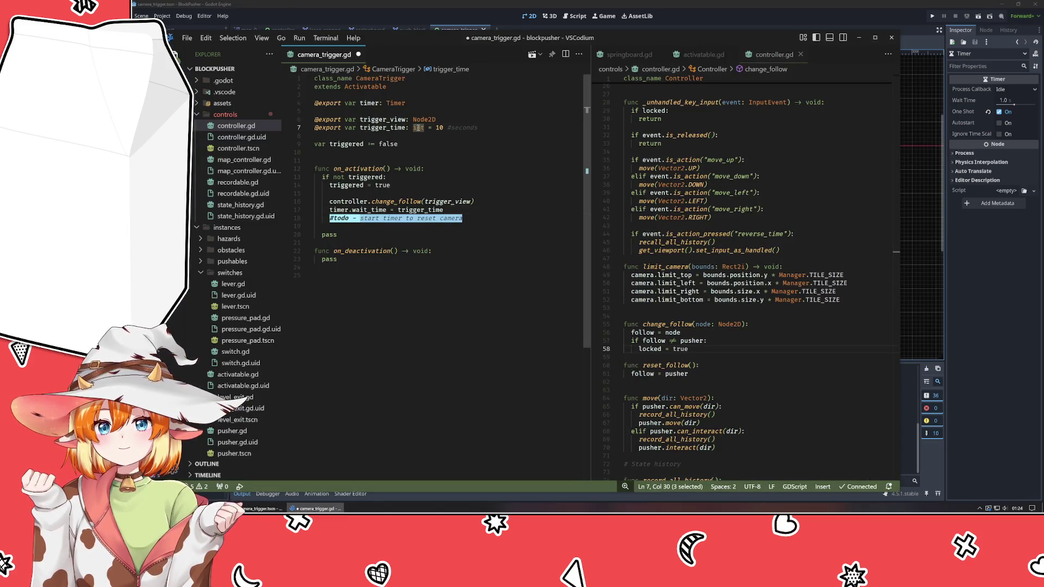
type("float")
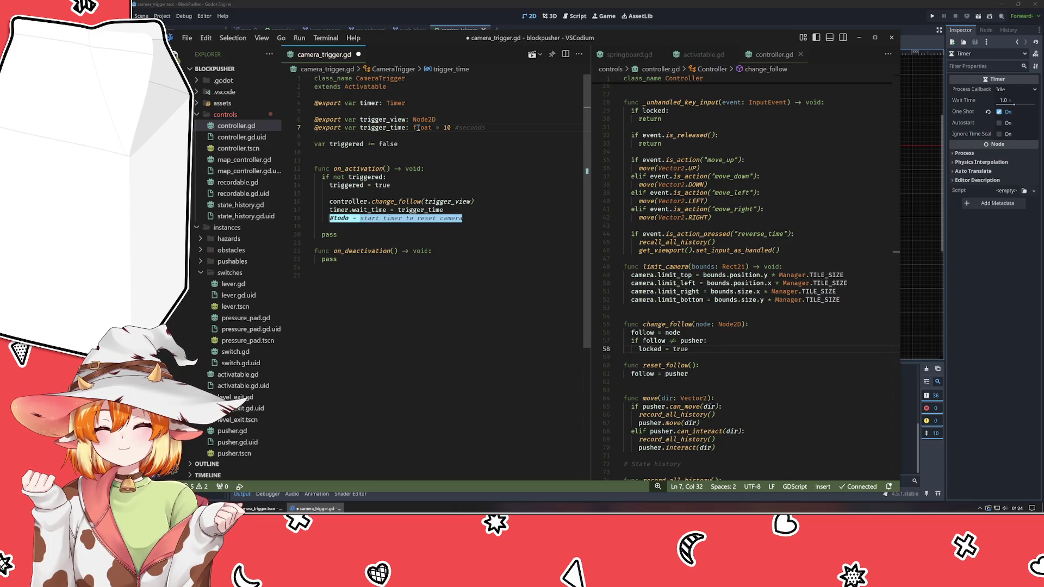
Step: Add a timer.start(trigger_time) call below the wait_time line
left_click(485, 211)
key("Return")
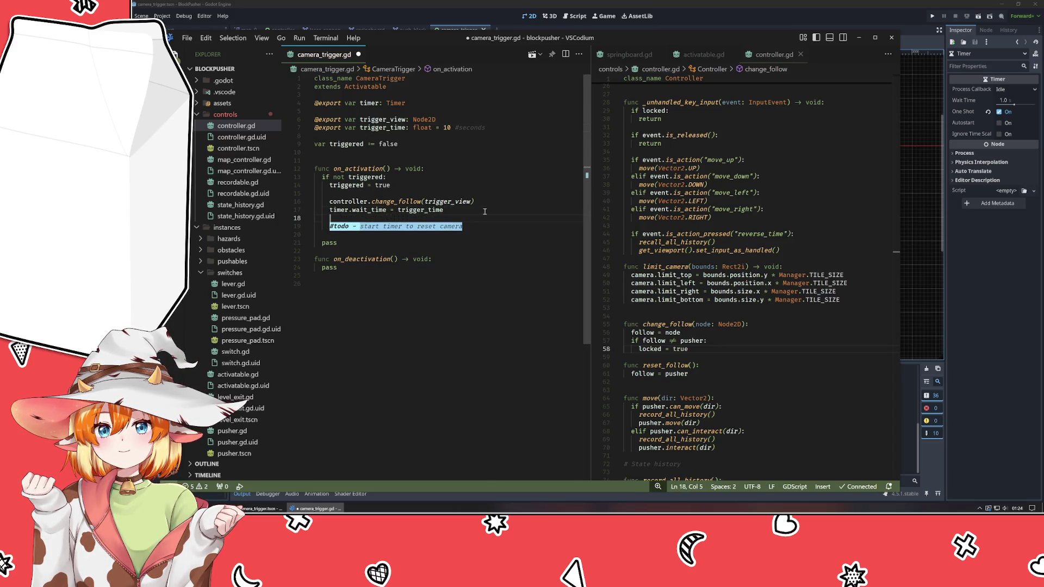
type("timer.start(")
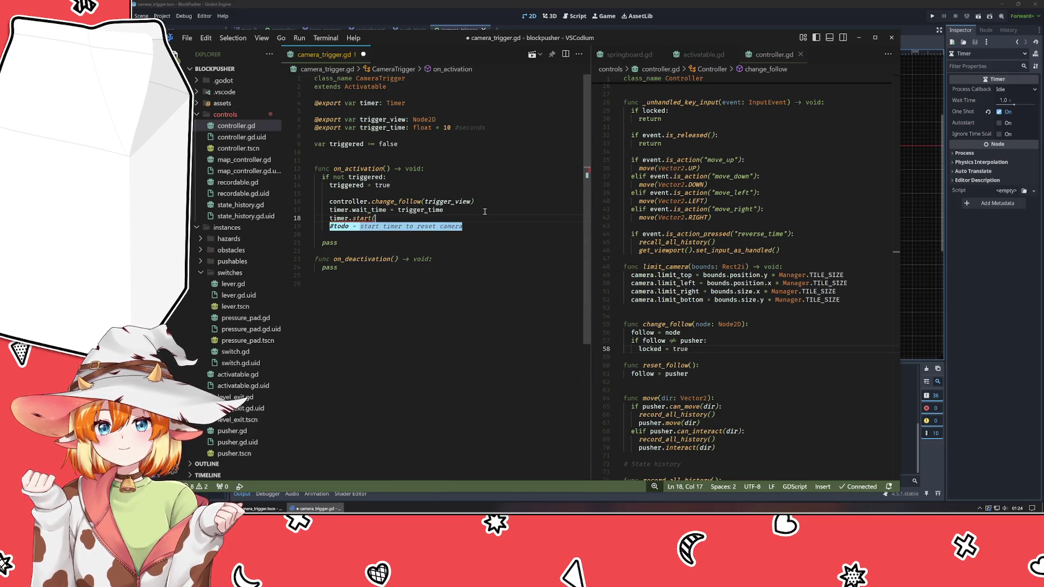
type(")")
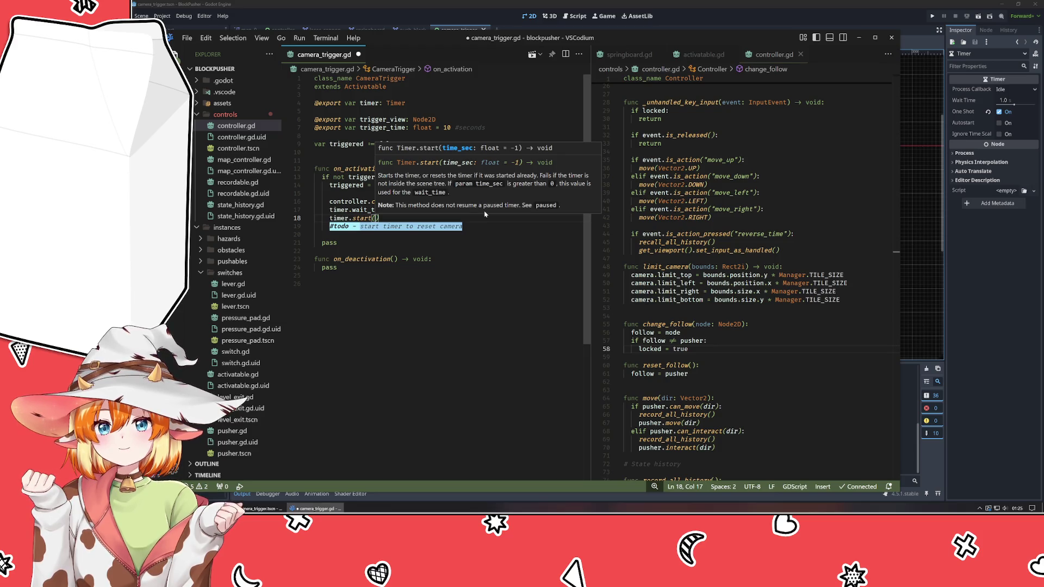
key("Escape")
type("trigger_time")
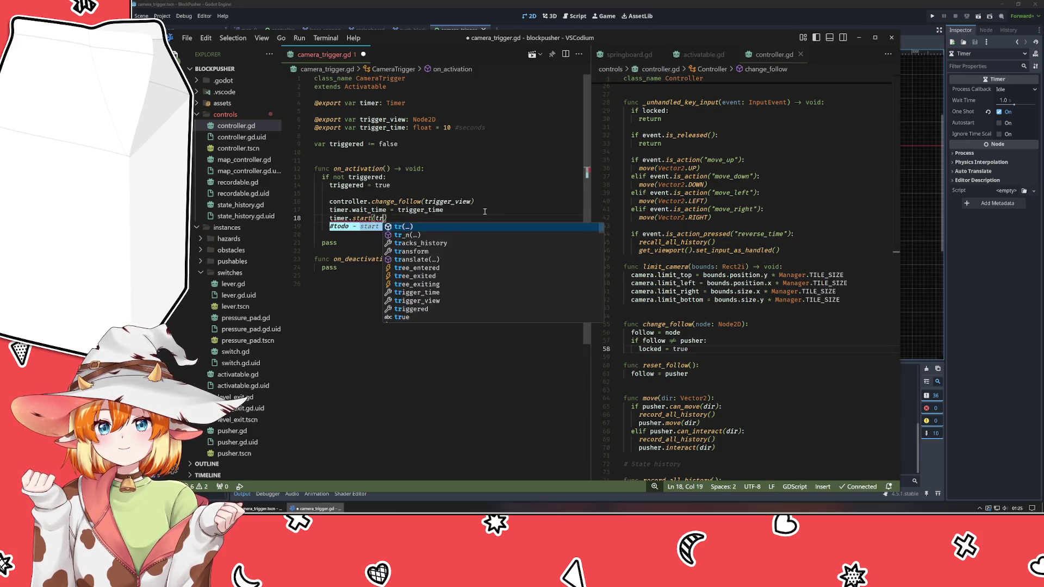
key("Escape")
Step: Delete the redundant wait_time line and the finished todo comment
key("Up")
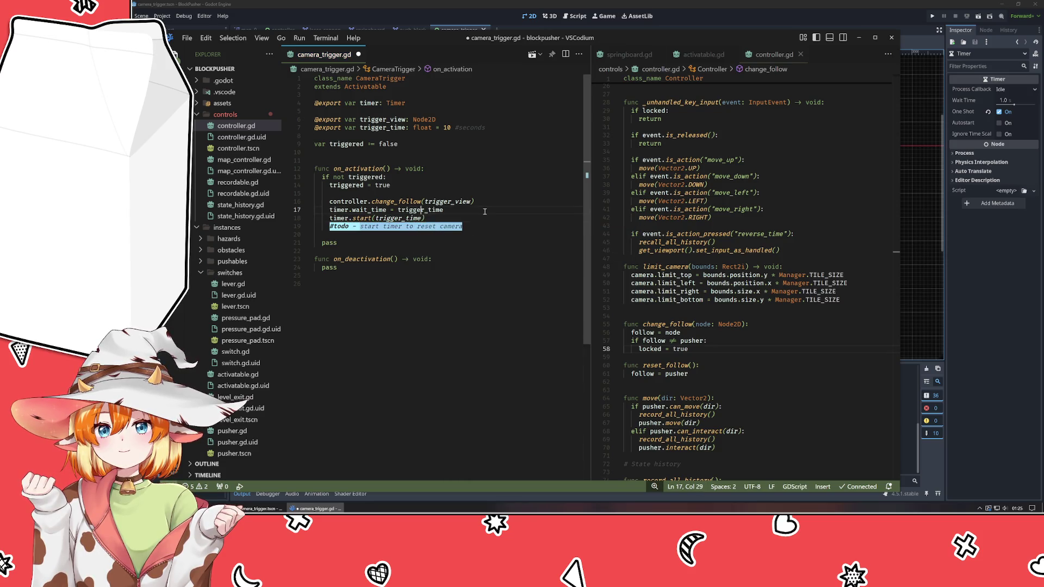
key("ctrl+shift+k")
key("Down")
key("End")
key("shift+Home")
key("shift+Home")
key("BackSpace")
key("BackSpace")
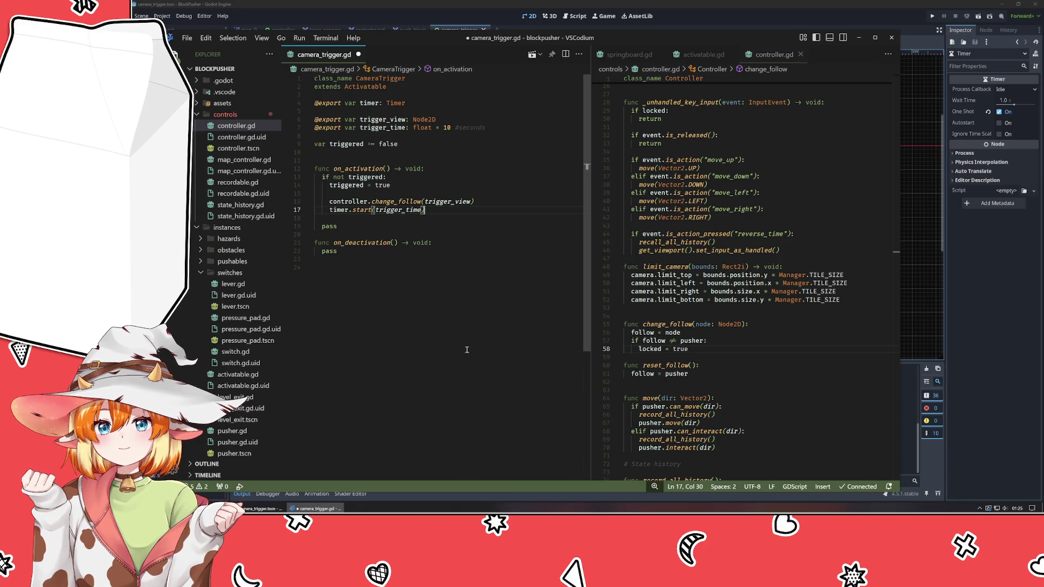
Step: Connect the Timer's timeout signal to a new _on_timer_timeout method
left_click(777, 7)
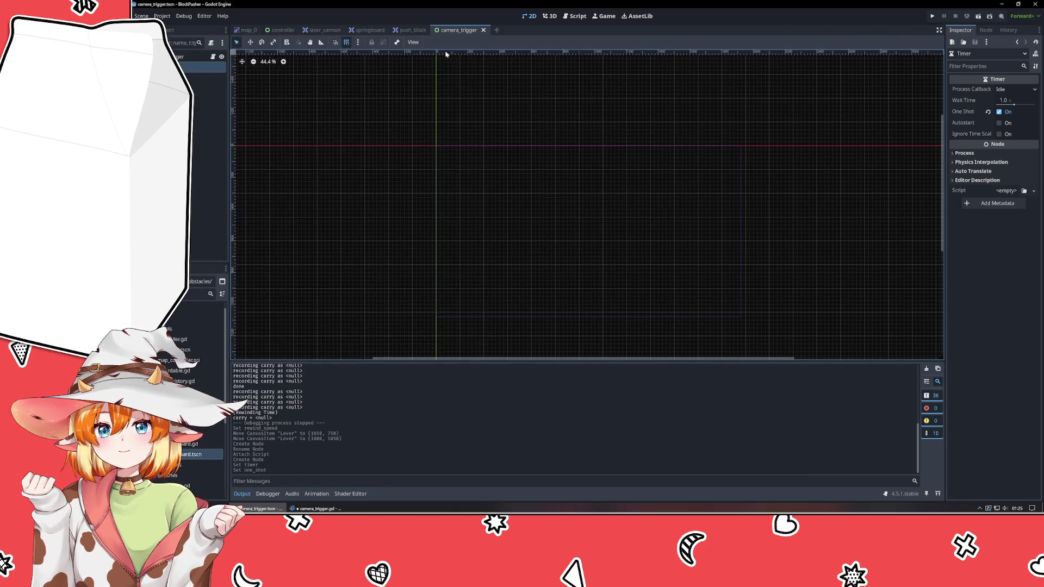
left_click(986, 30)
left_click(968, 89)
left_click(979, 80)
double_click(977, 79)
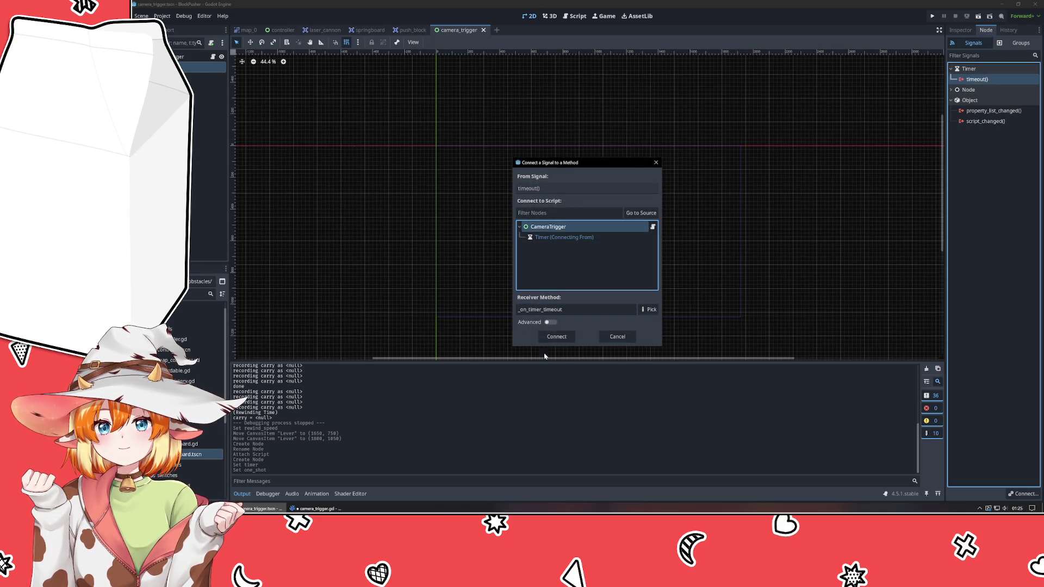
left_click(557, 337)
left_click(359, 274)
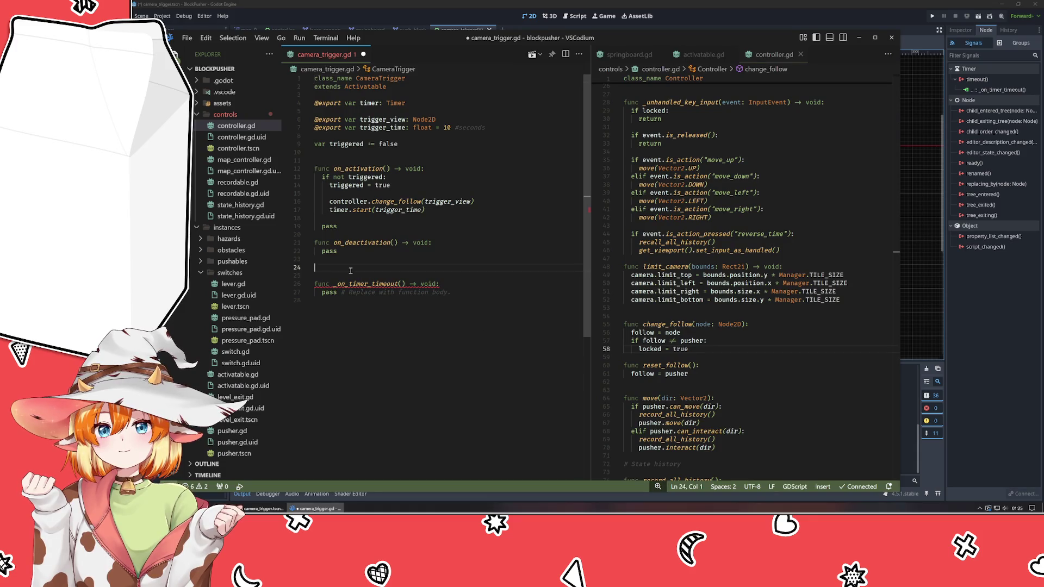
Step: Replace _on_timer_timeout's pass body with controller.reset_follow()
key("BackSpace")
key("BackSpace")
left_click(471, 276)
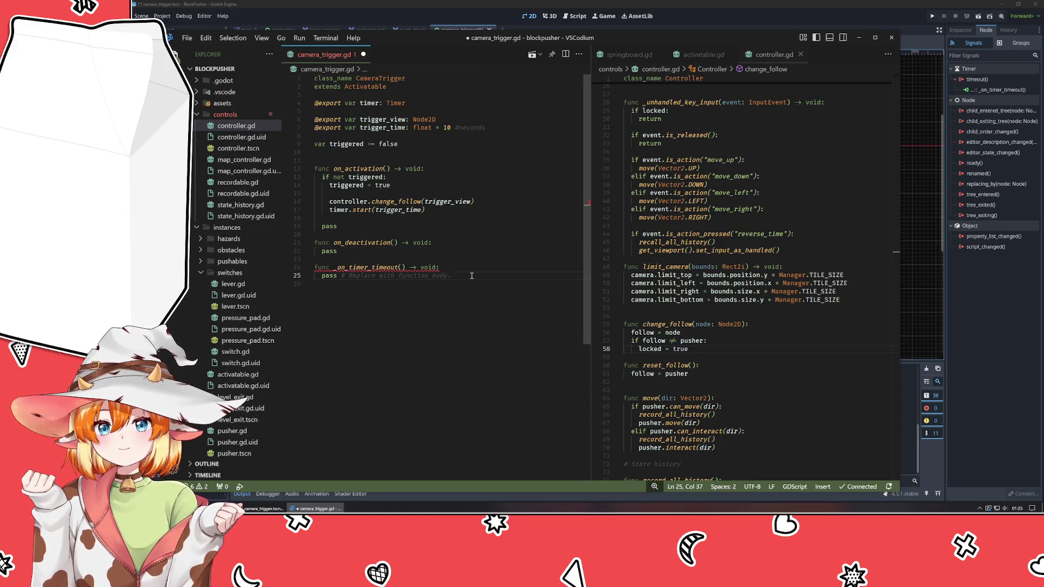
key("shift+Home")
type("controller.cha")
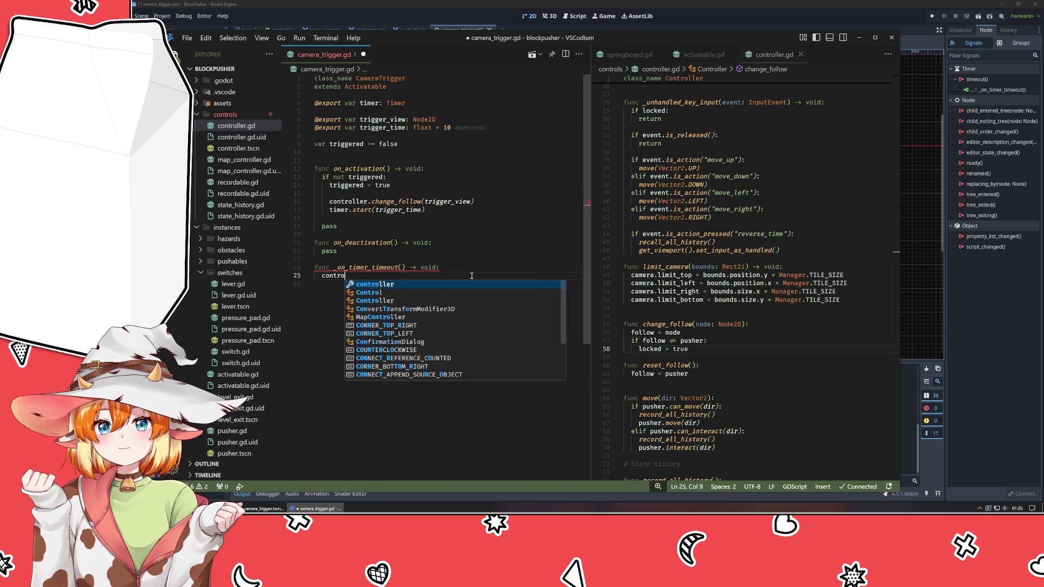
type("nge")
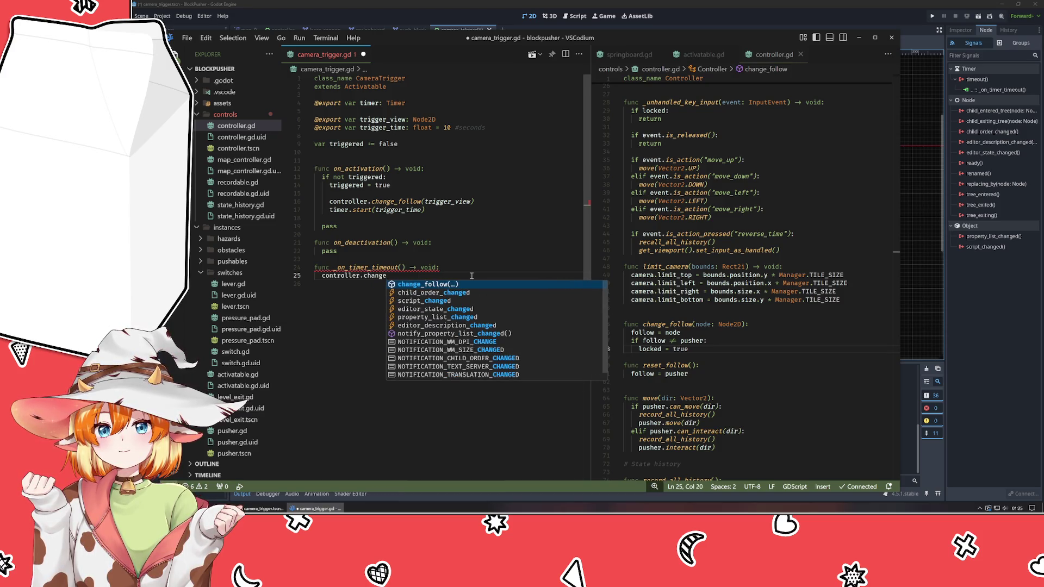
key("Return")
key("ctrl+BackSpace")
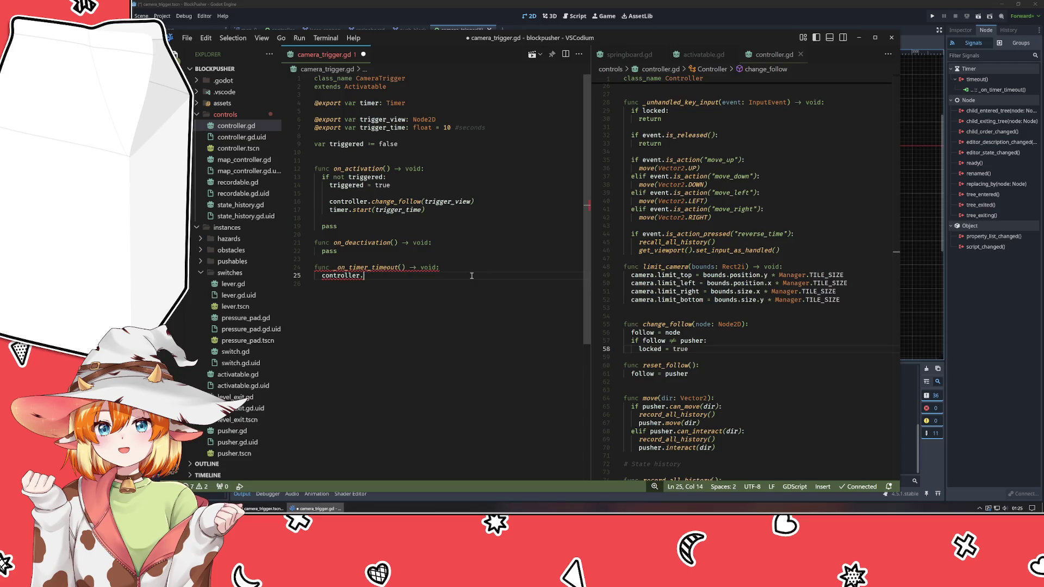
type("rese")
key("Return")
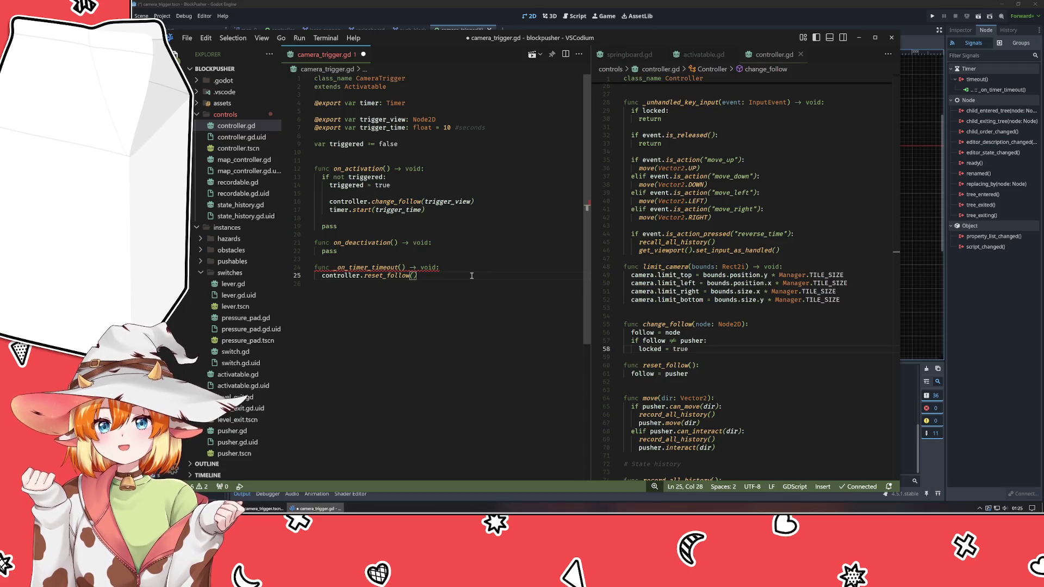
Step: Re-indent the reset_follow line with spaces and save camera_trigger.gd
mouse_move(415, 268)
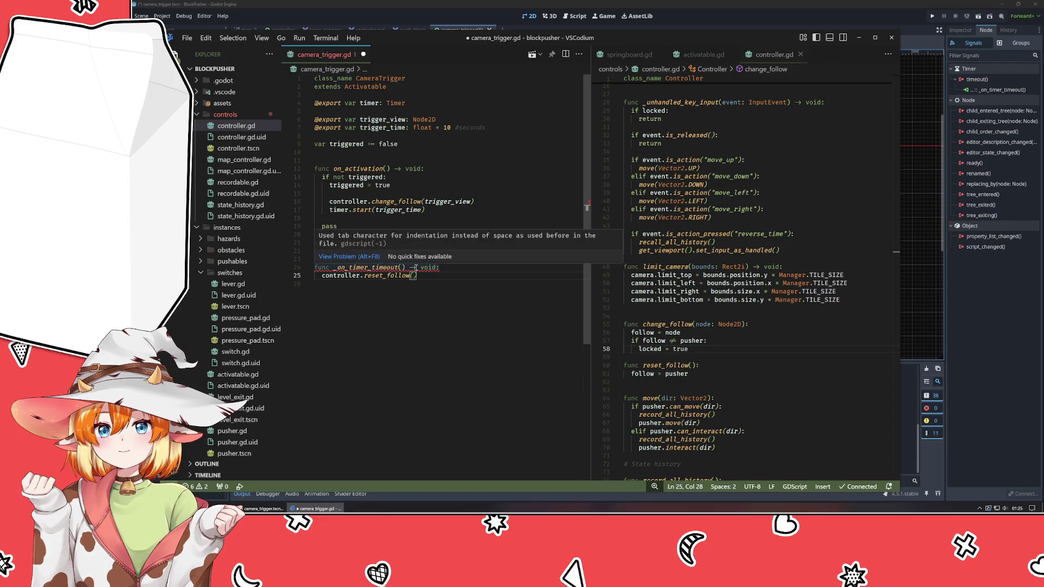
key("Home")
key("BackSpace")
key("Tab")
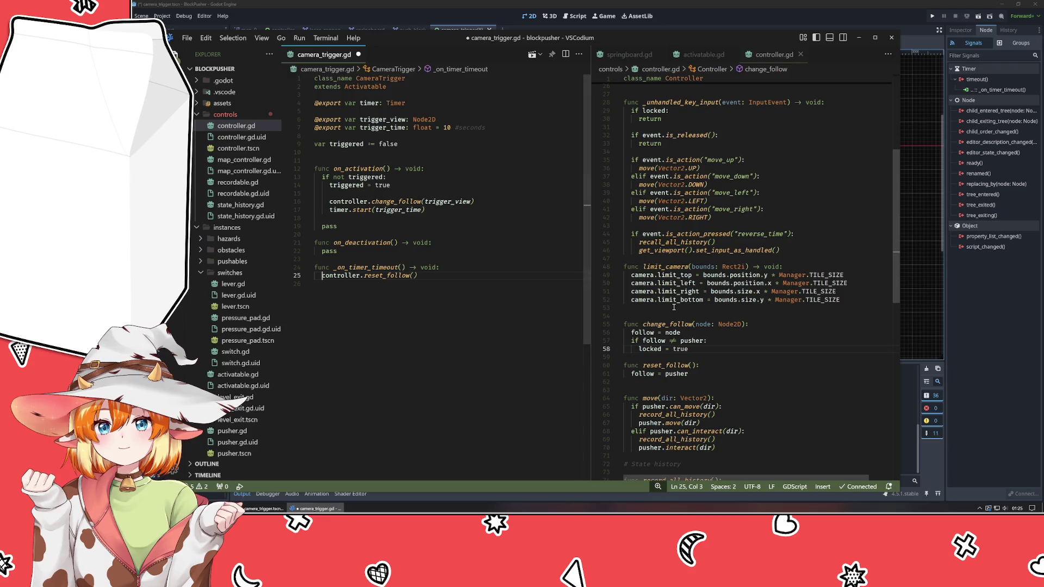
key("ctrl+s")
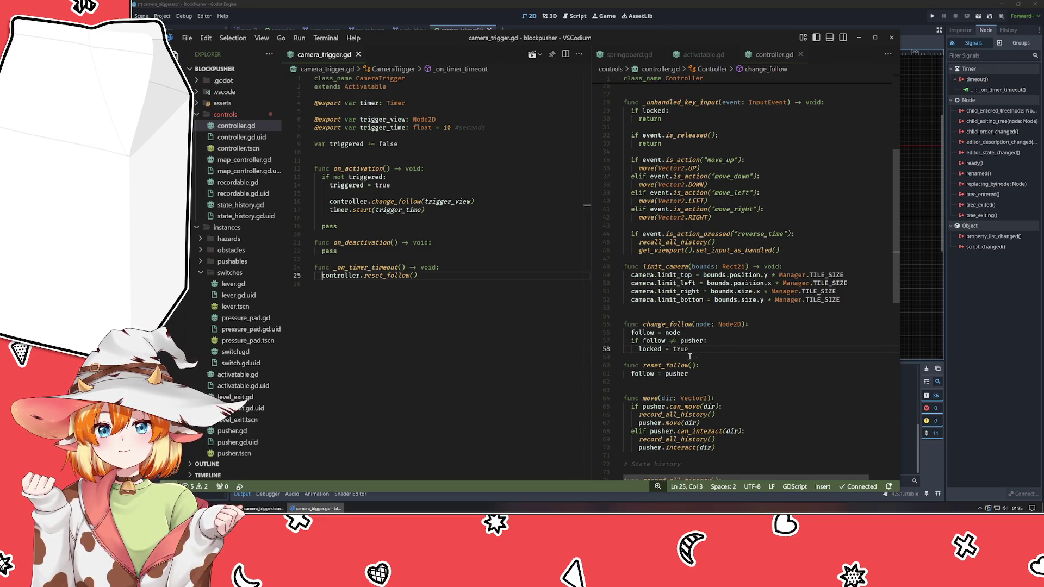
Step: Add an else branch after 'locked = true' in controller.gd's change_follow
left_click(721, 343)
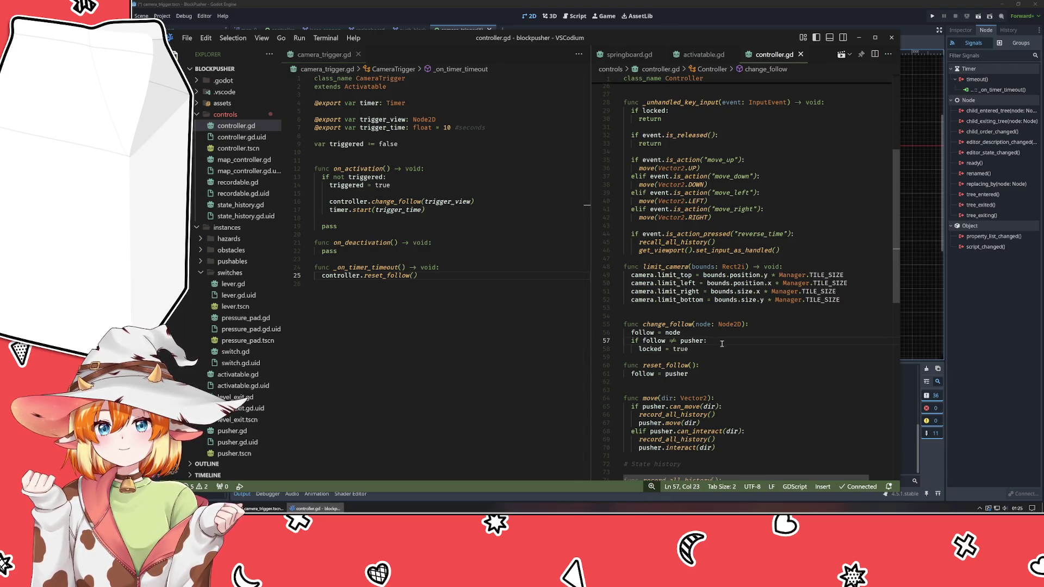
left_click(709, 351)
key("Return")
type("else:")
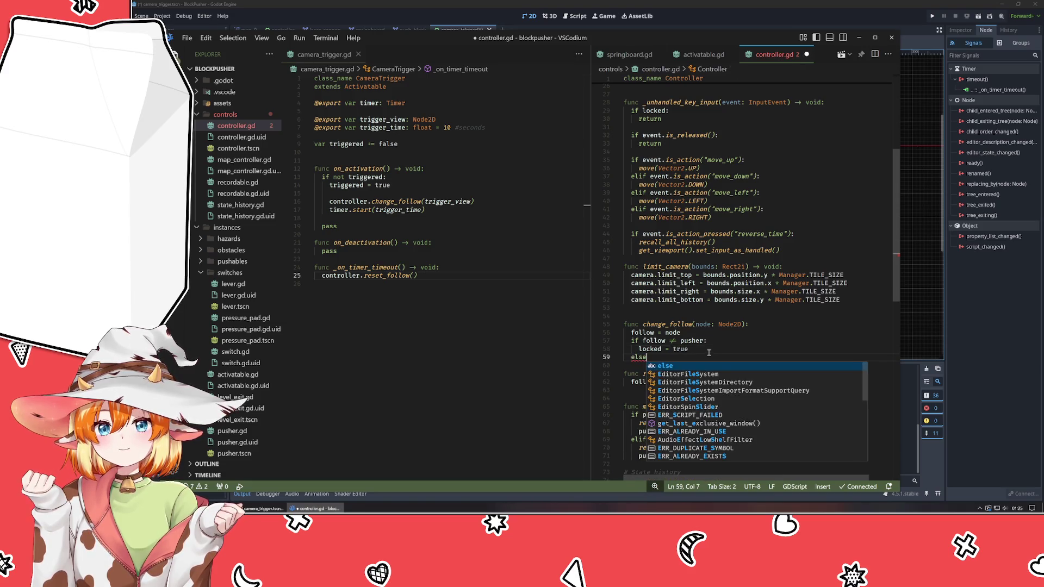
key("Return")
type("locked  false")
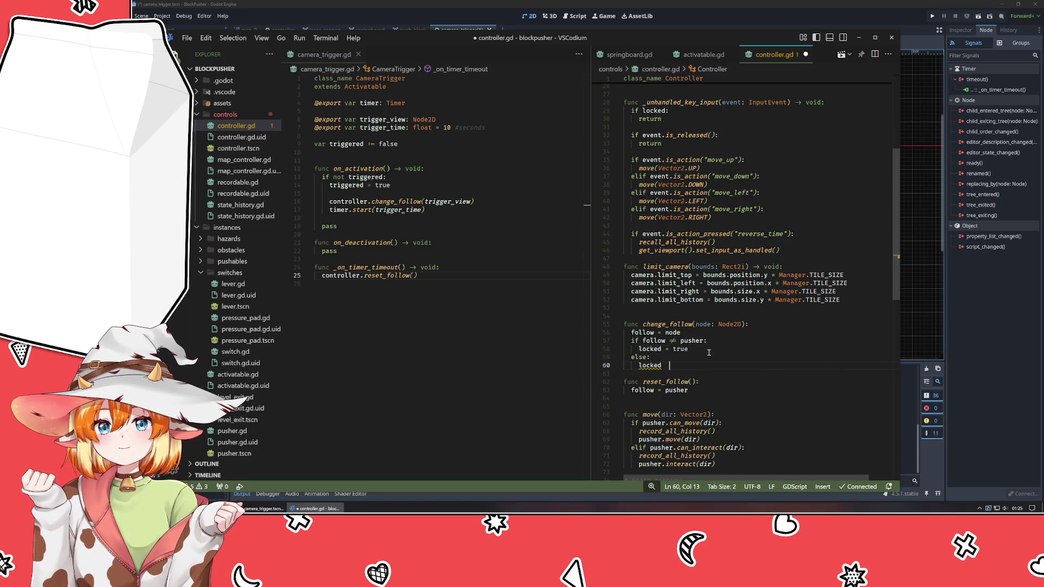
Step: Add 'locked = false' to reset_follow and fix the else branch to 'locked = false'
key("Down")
key("Down")
key("Down")
key("Return")
type("locked ")
type("= ")
type("false")
key("Up")
key("Up")
key("Up")
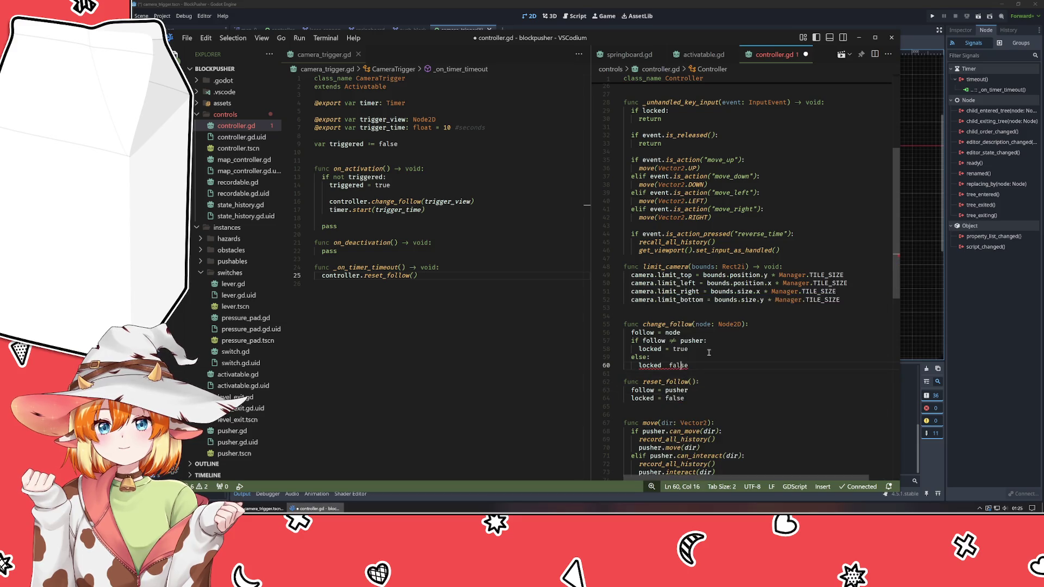
type("=")
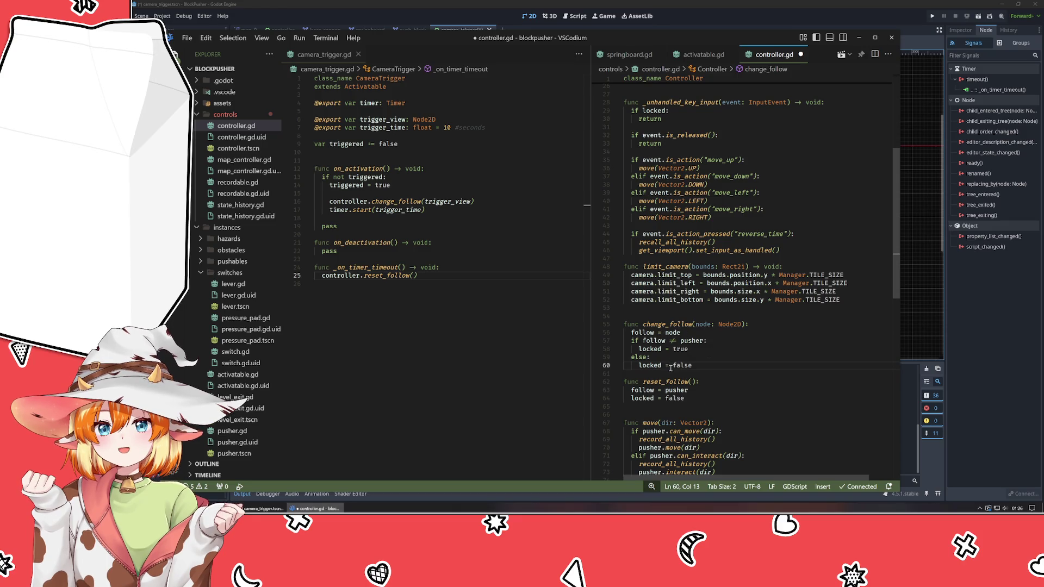
Step: Save controller.gd and return to the Godot editor
left_click(668, 413)
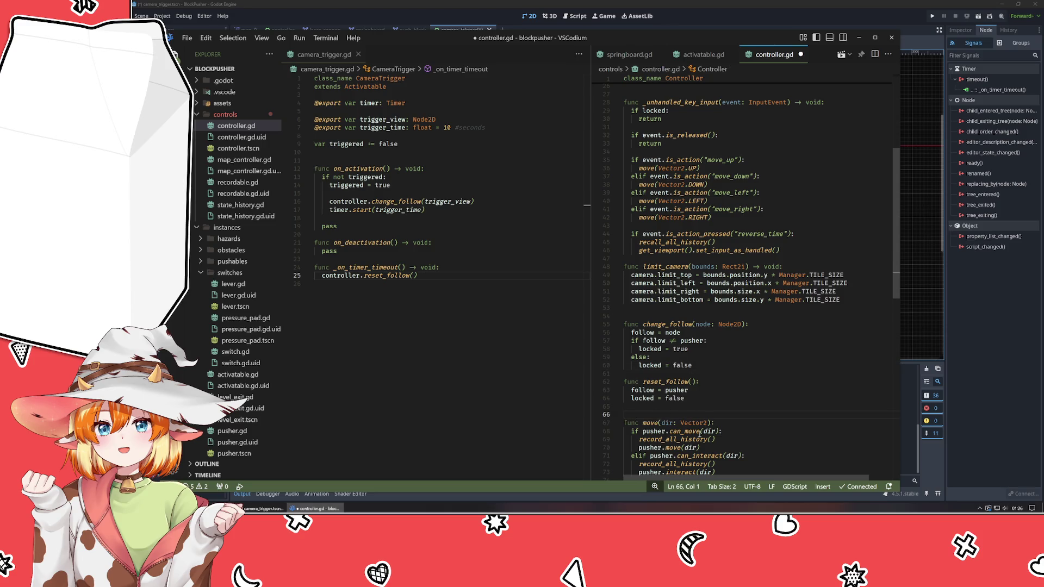
key("ctrl+s")
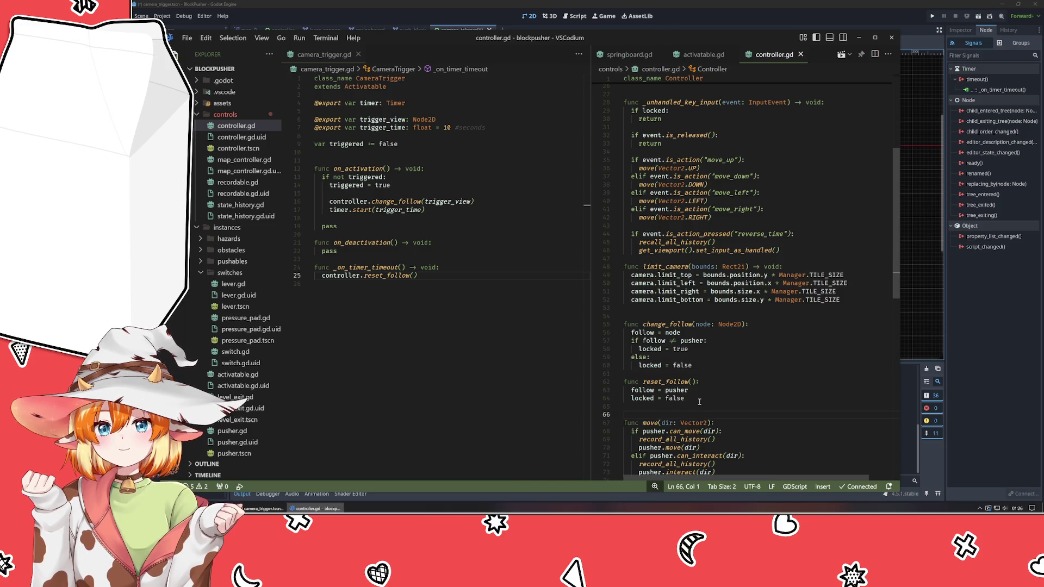
left_click(454, 346)
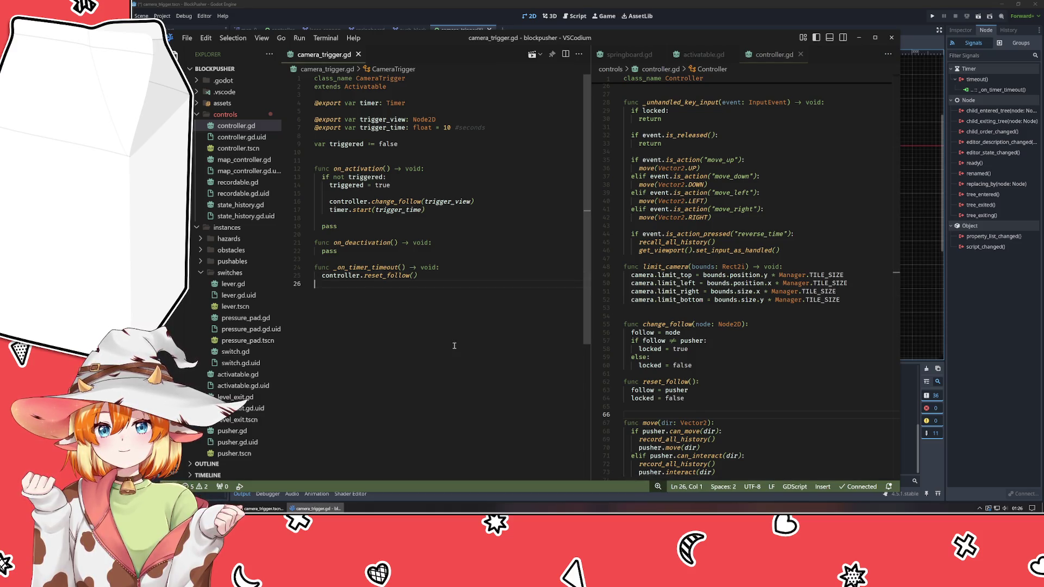
key("alt+Tab")
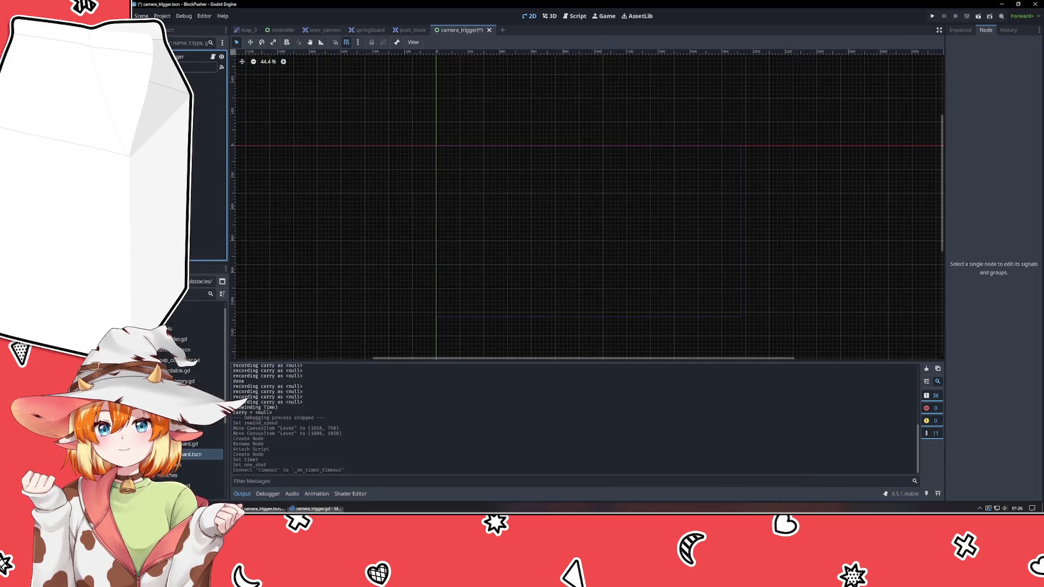
Step: Save camera_trigger and drop a camera_trigger.tscn instance into map_0's right-hand room
key("ctrl+s")
left_click(250, 30)
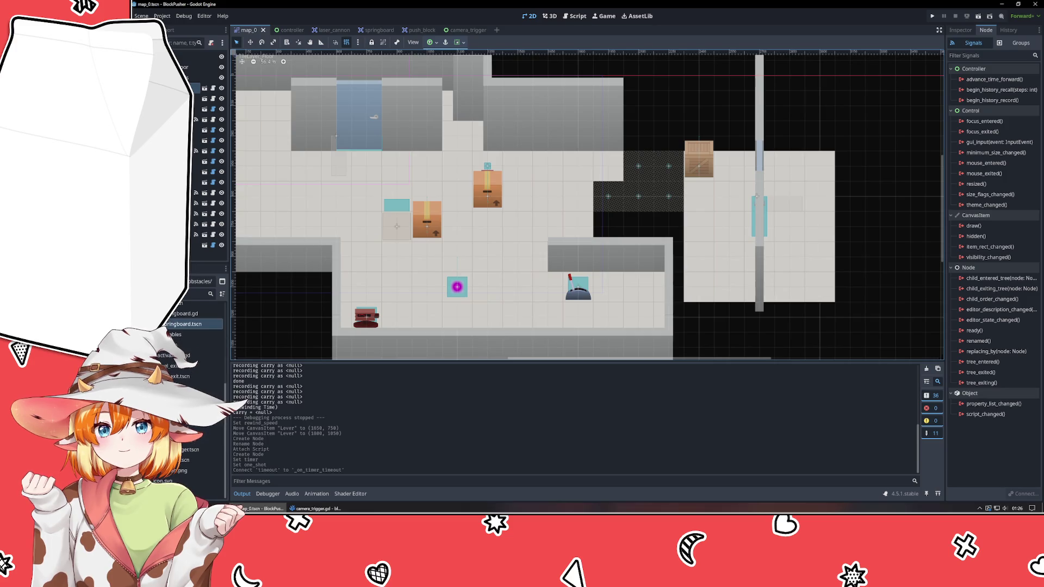
left_click(190, 450)
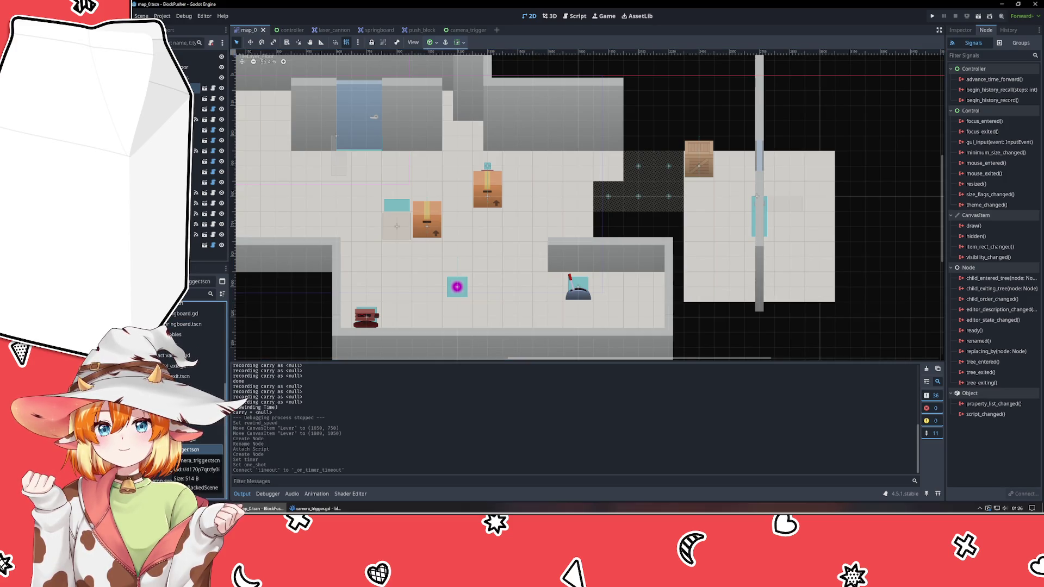
mouse_move(191, 449)
left_mouse_down()
mouse_move(674, 302)
mouse_move(710, 333)
mouse_move(792, 275)
mouse_move(773, 212)
mouse_move(697, 163)
mouse_move(730, 199)
left_mouse_up()
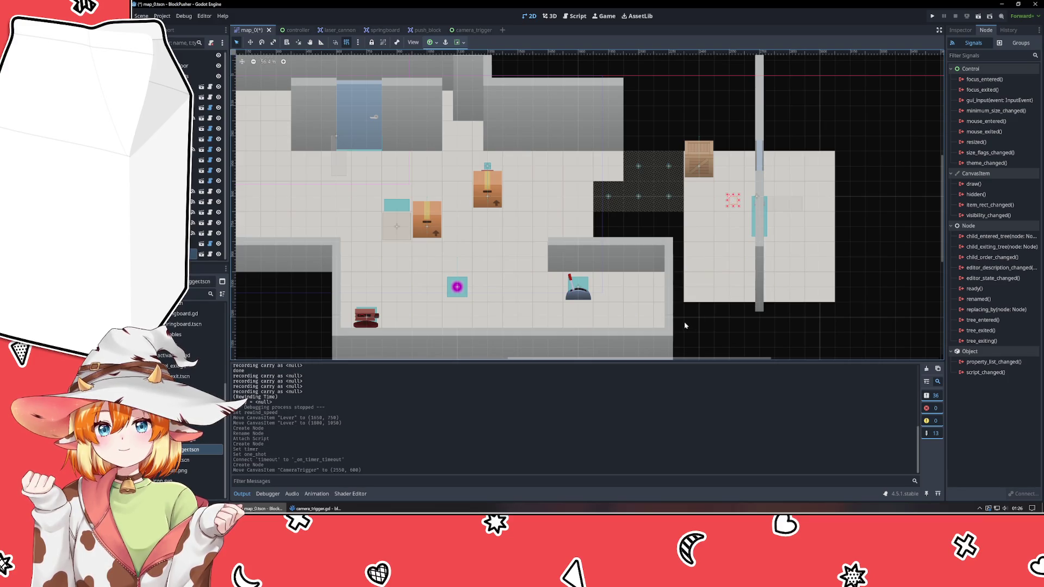
Step: Inspect the new CameraTrigger's properties and switches list in map_0
scroll(641, 326, "right", 3)
left_click_drag(633, 341, 631, 346)
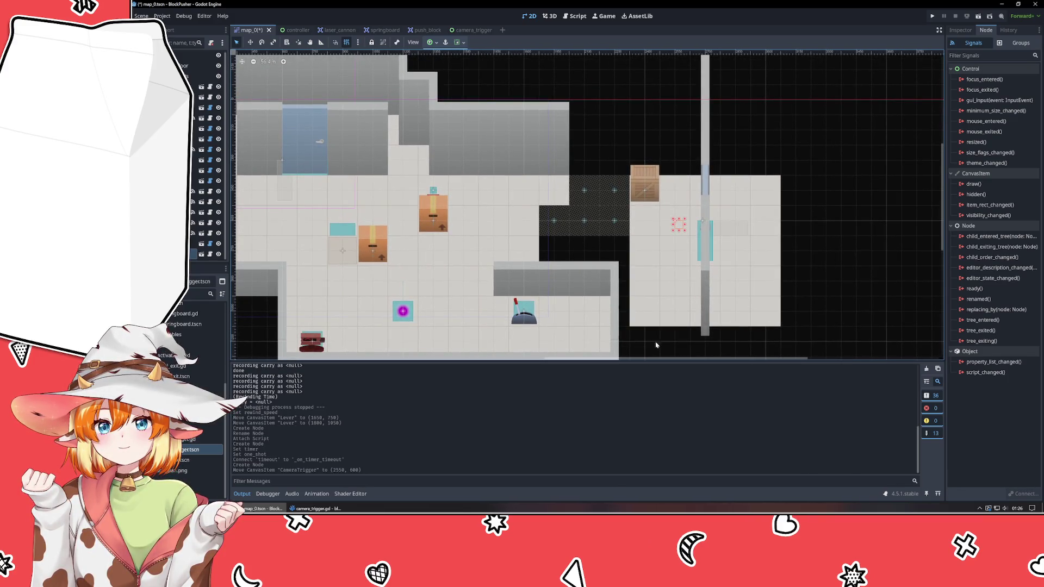
left_click(960, 31)
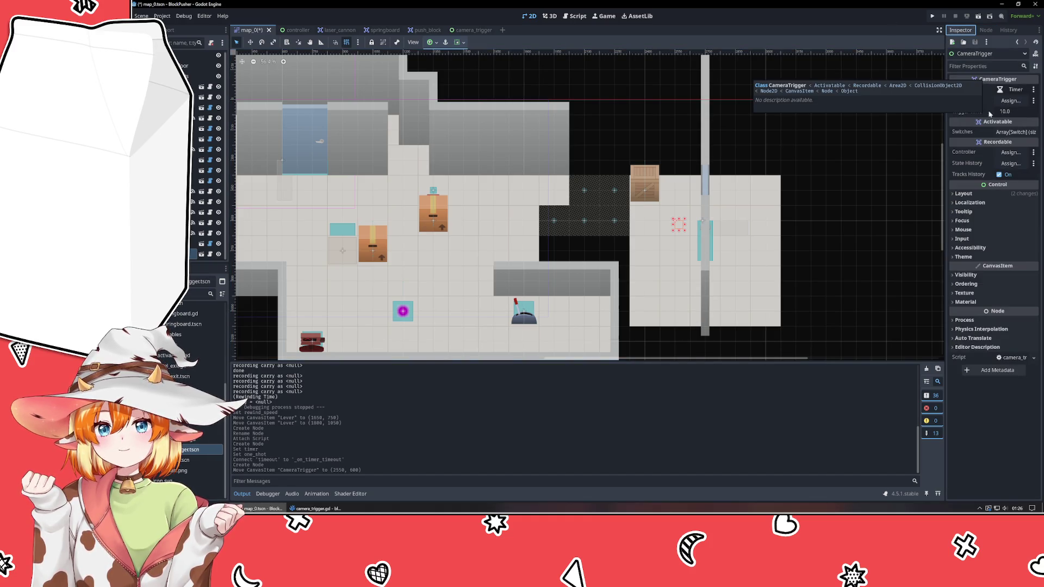
left_click(1005, 132)
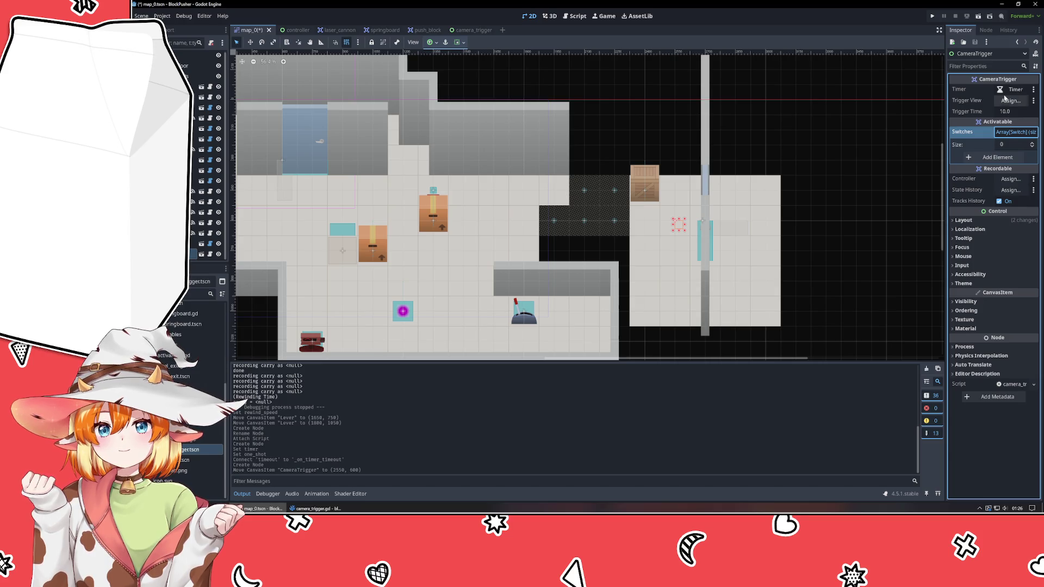
left_click(465, 30)
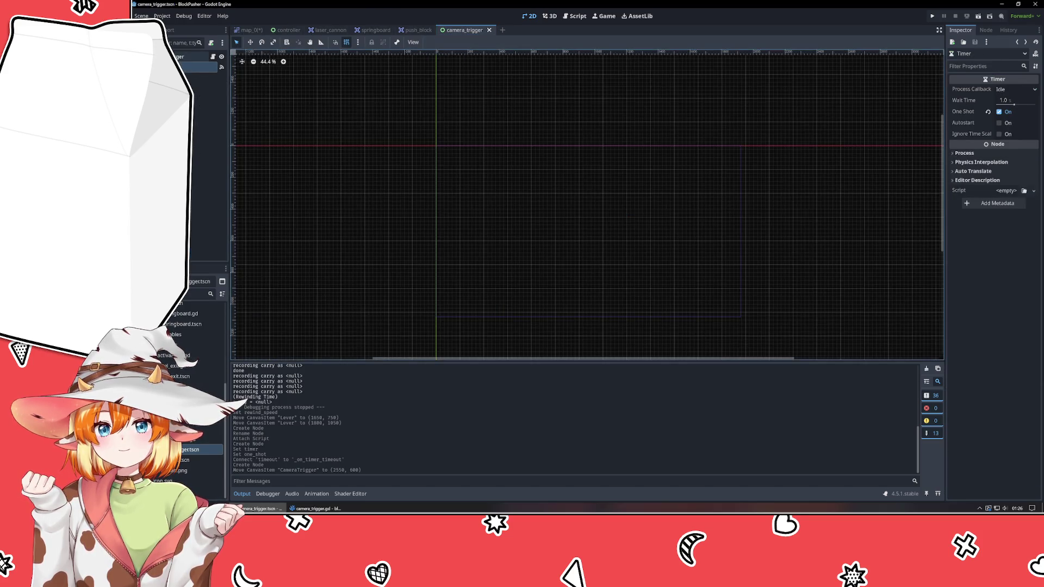
Step: Try assigning a Trigger View node on CameraTrigger, then cancel the picker
left_click(191, 57)
left_click(1011, 101)
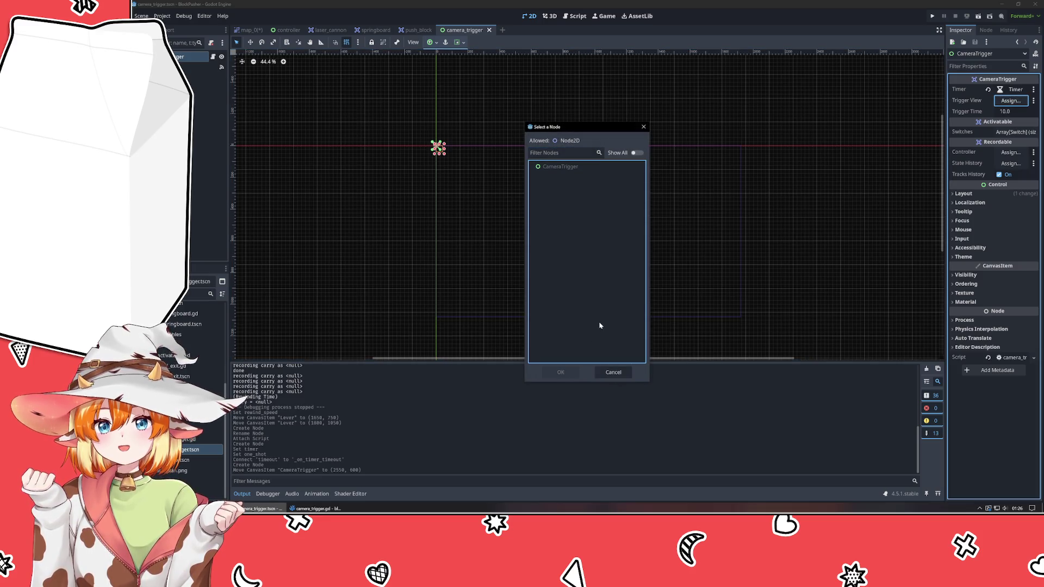
left_click(624, 373)
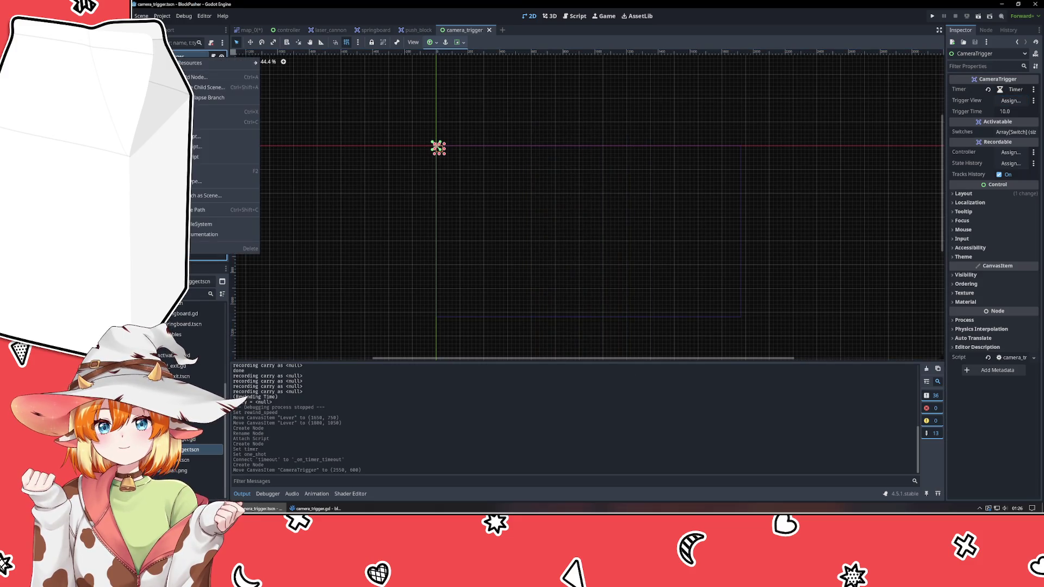
Step: Change trigger_view's export type from Node2D to Node and reopen its node picker
left_click(315, 509)
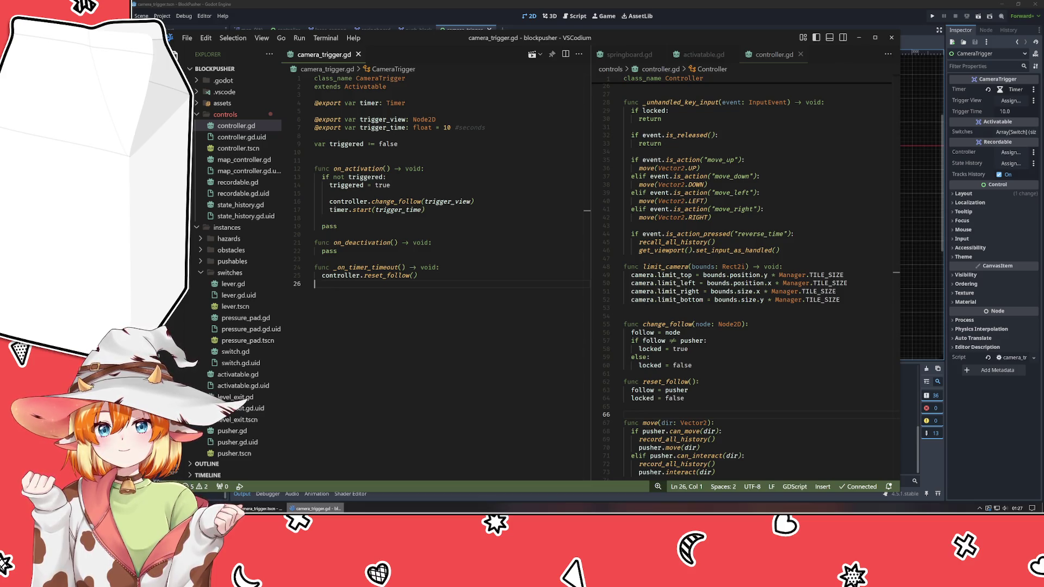
left_click(439, 120)
key("BackSpace")
key("BackSpace")
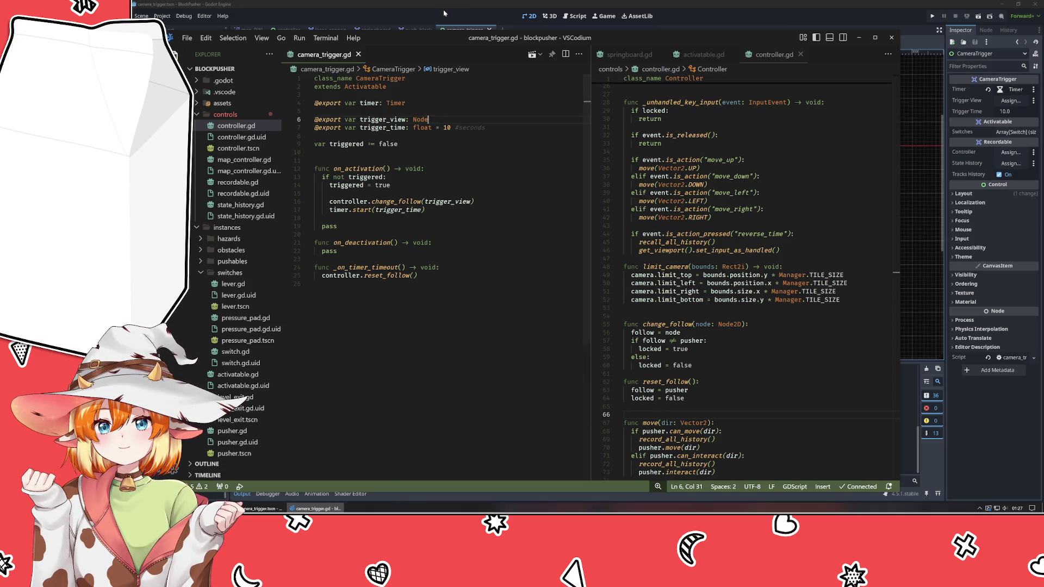
left_click(444, 13)
left_click(1011, 101)
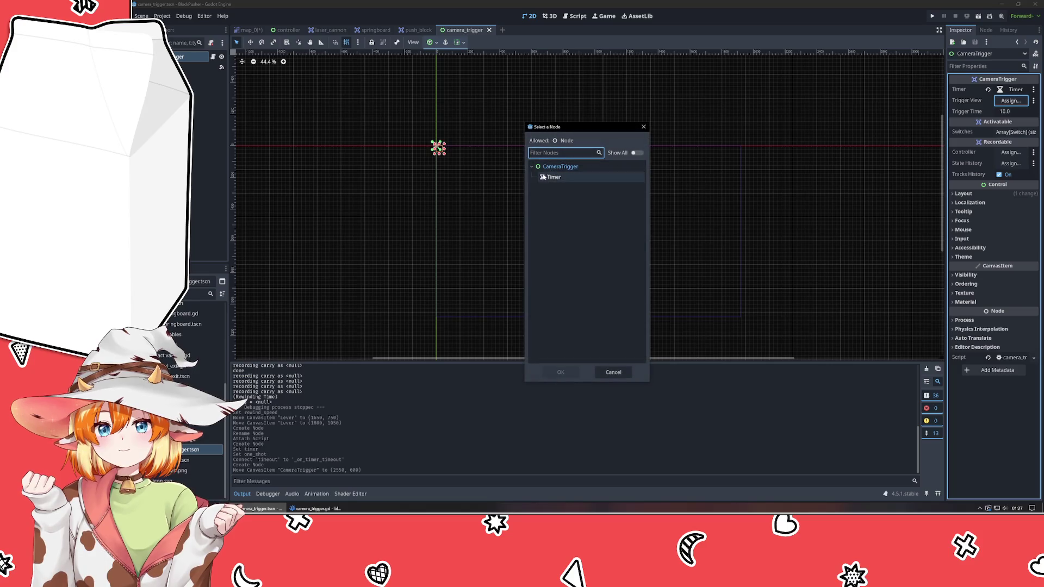
Step: Set CameraTrigger's default Trigger View to itself and save the camera_trigger scene
double_click(563, 167)
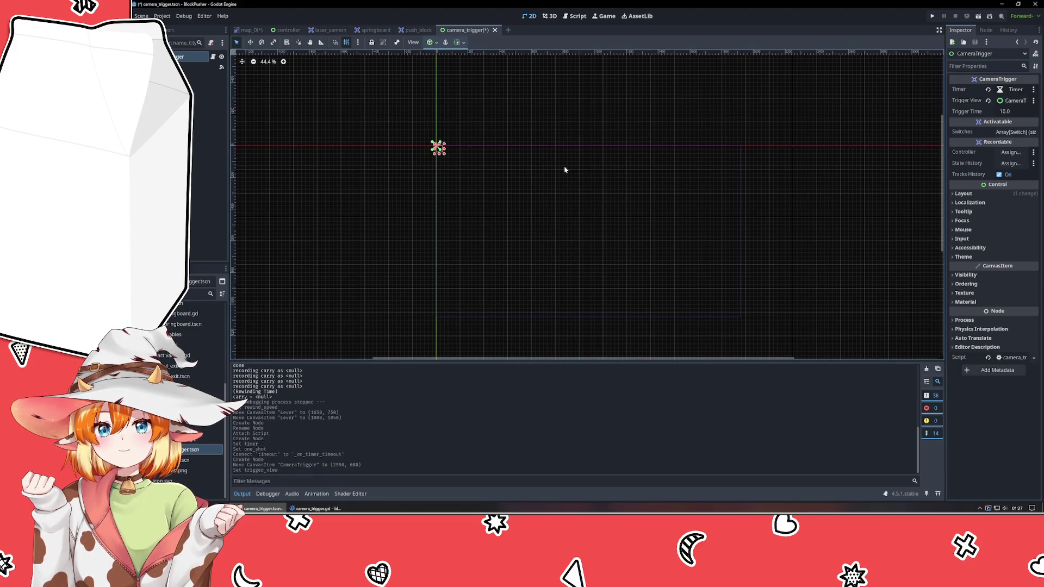
key("ctrl+s")
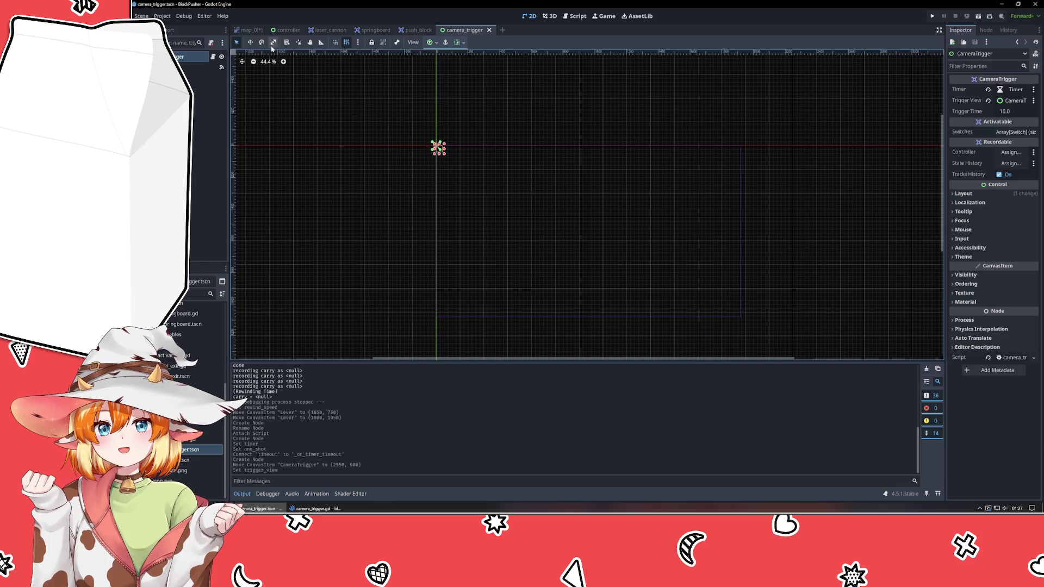
left_click(248, 30)
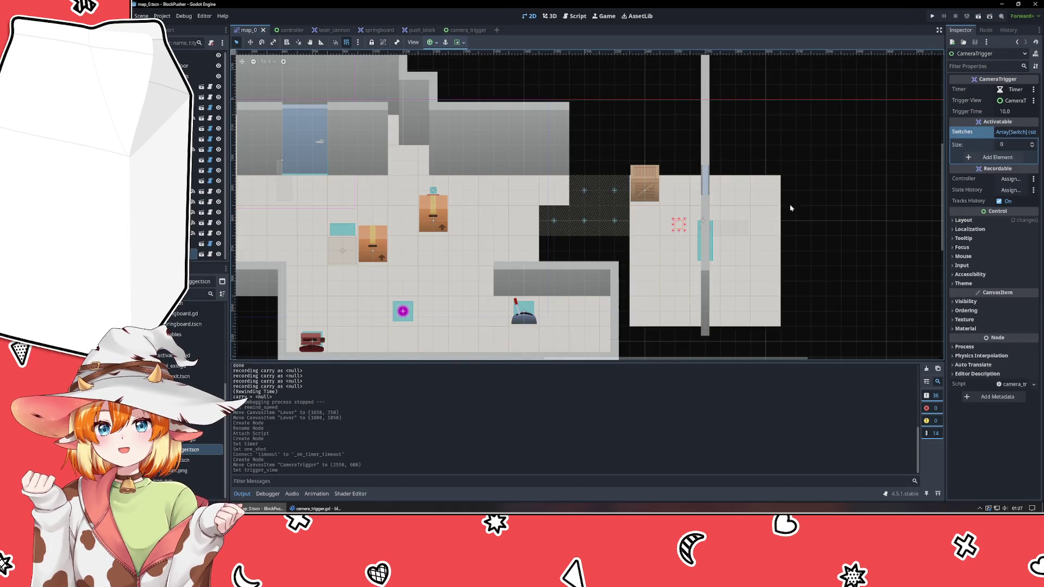
Step: In map_0, add a Switches entry on the trigger and assign the Lever
left_click(998, 157)
left_click(1005, 157)
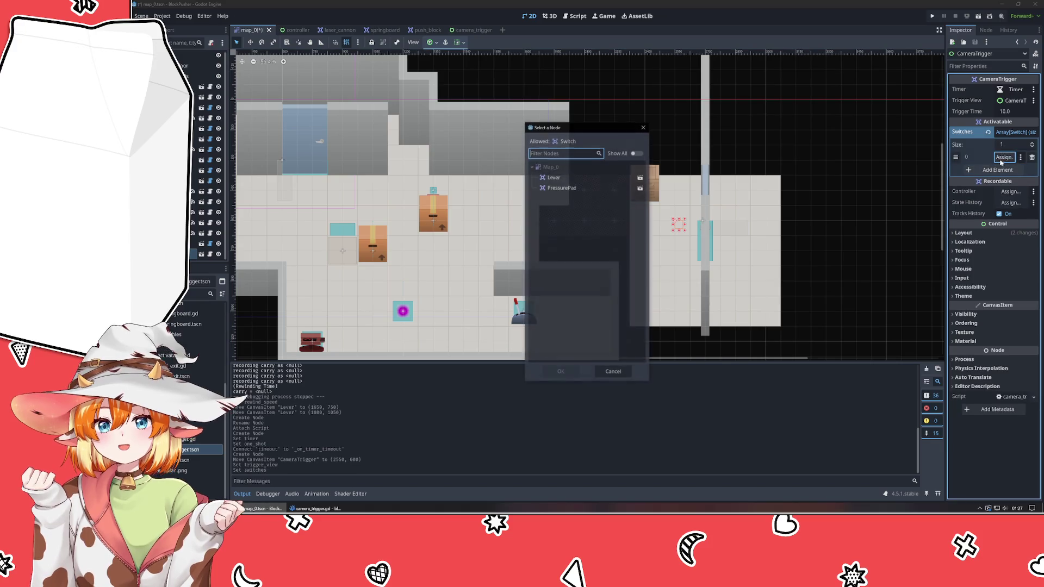
double_click(554, 177)
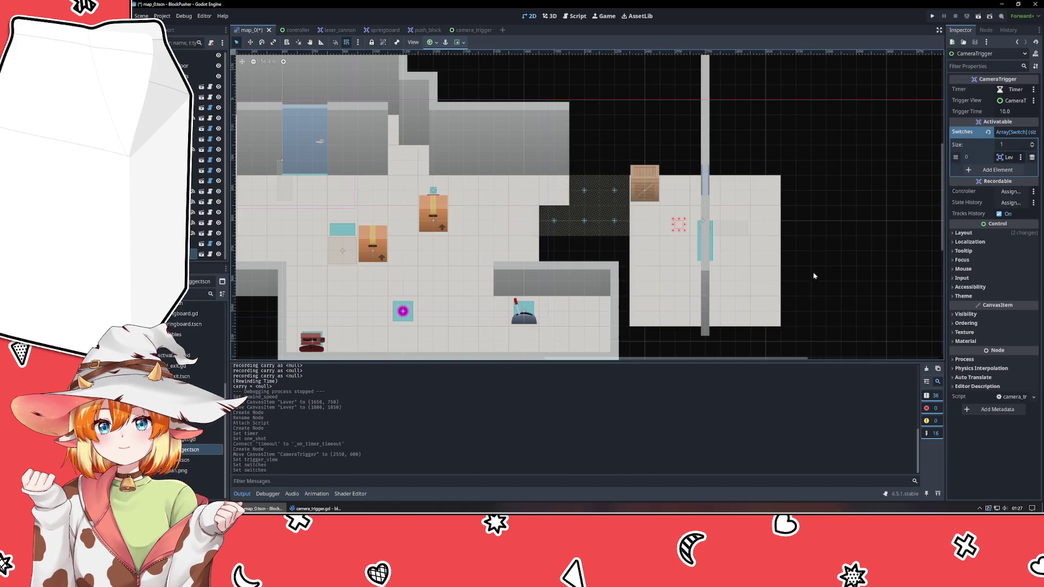
Step: Point the placed trigger's Trigger View at PushBlock
scroll(750, 252, "right", 2)
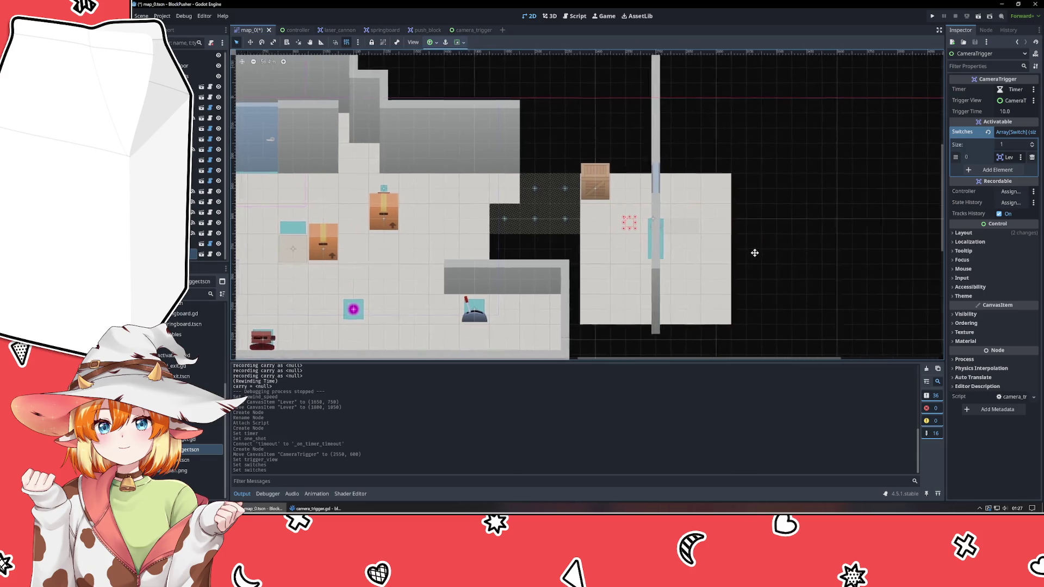
left_click(1013, 100)
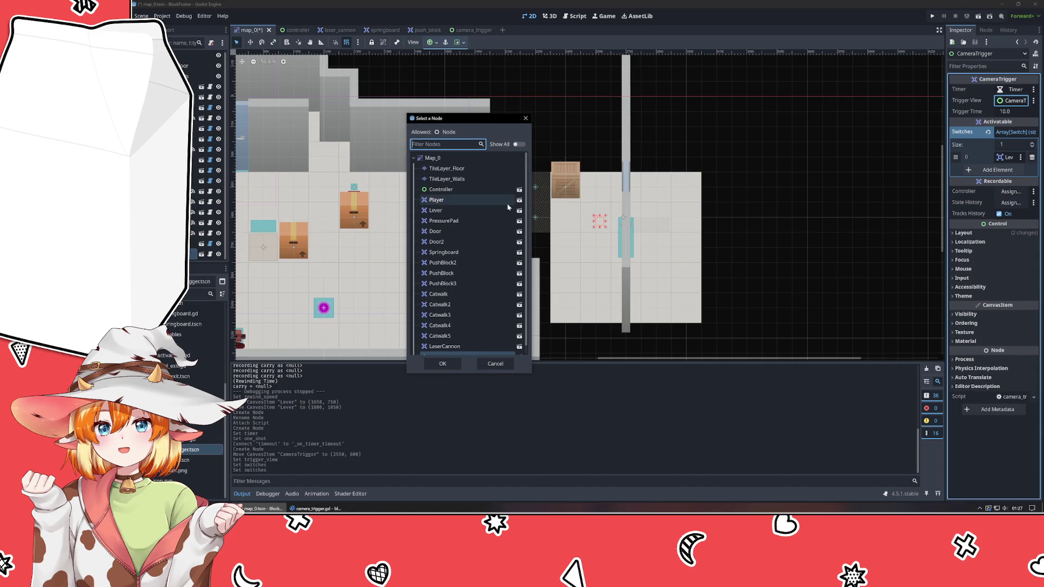
left_click(447, 274)
double_click(446, 274)
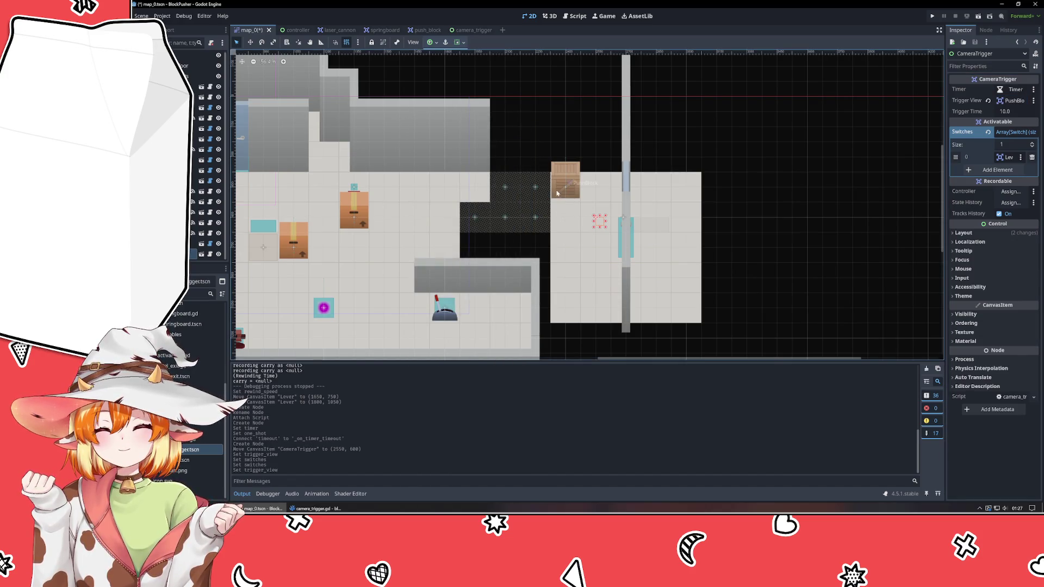
Step: Select the floor tile layer, recentre the map, and run the game
left_click(652, 250)
left_click_drag(712, 262, 846, 212)
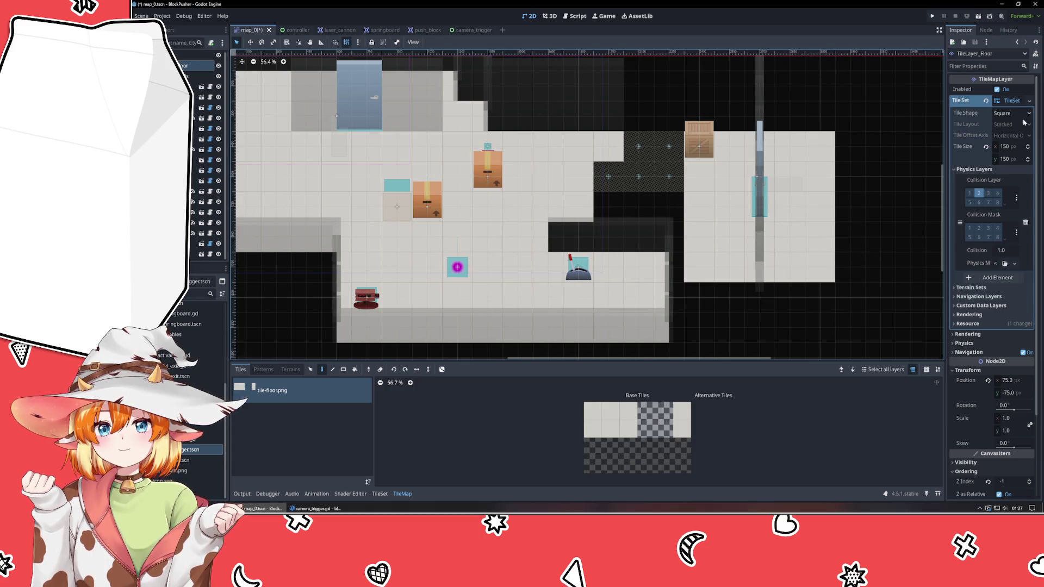
left_click(927, 18)
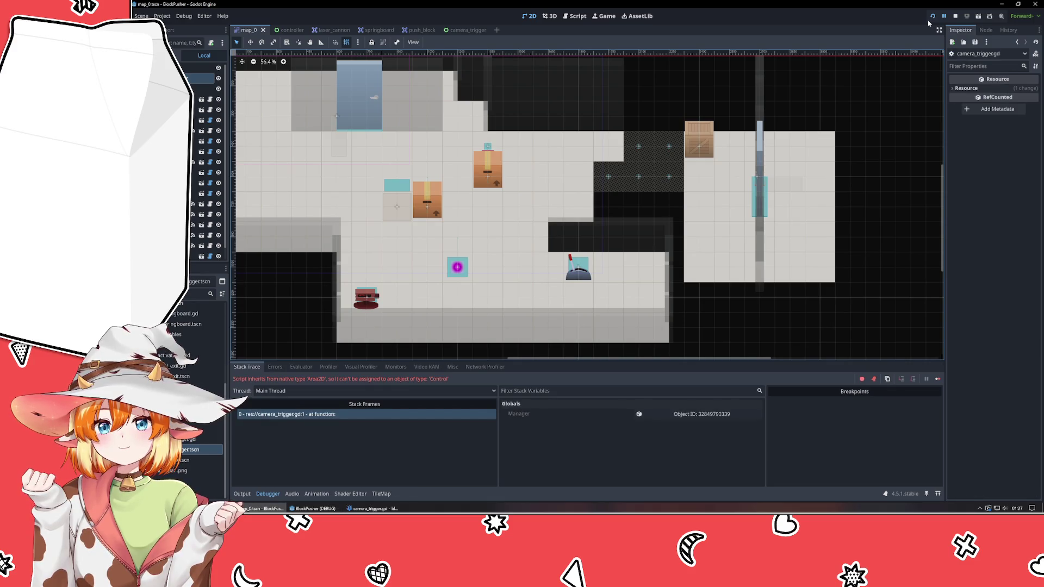
Step: Stop the run, review Debugger errors and Output, rerun, then bring up camera_trigger.gd in VSCodium
left_click(955, 16)
left_click(275, 367)
left_click(251, 372)
left_click(242, 494)
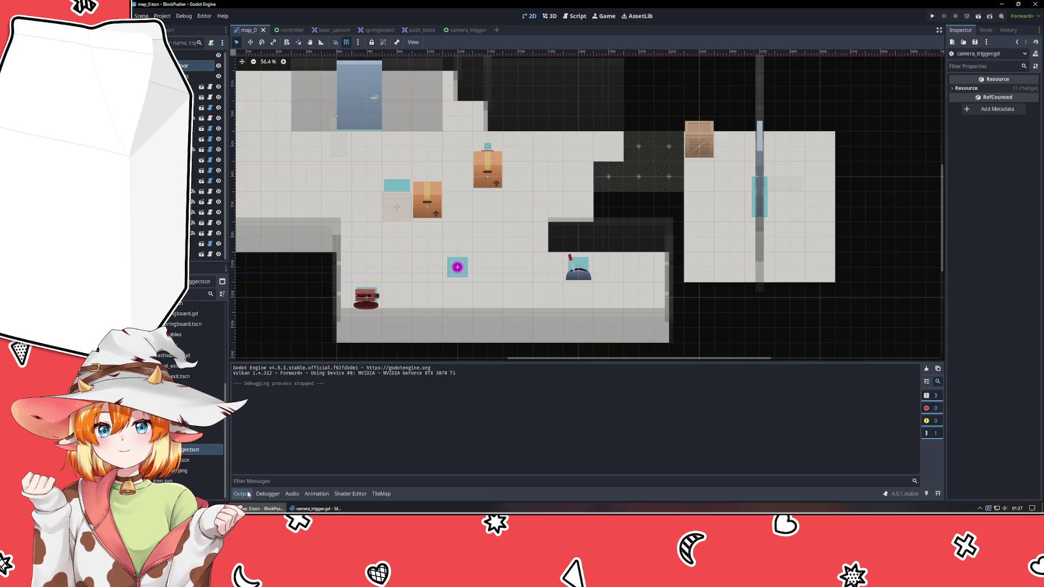
left_click(268, 494)
left_click(933, 19)
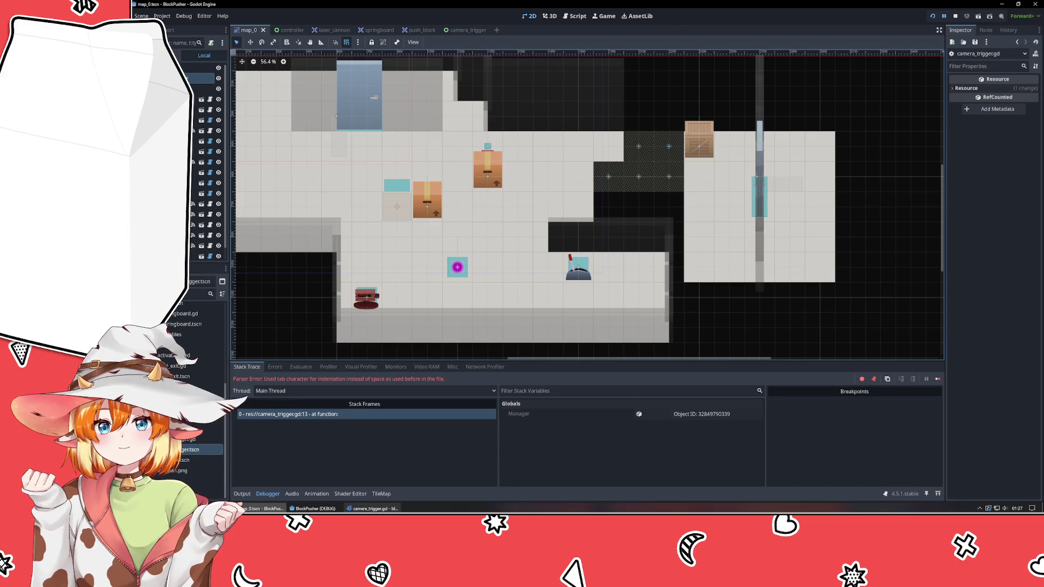
left_click(372, 508)
Step: Convert camera_trigger.gd's indentation to tabs with the command palette and save it
mouse_move(349, 185)
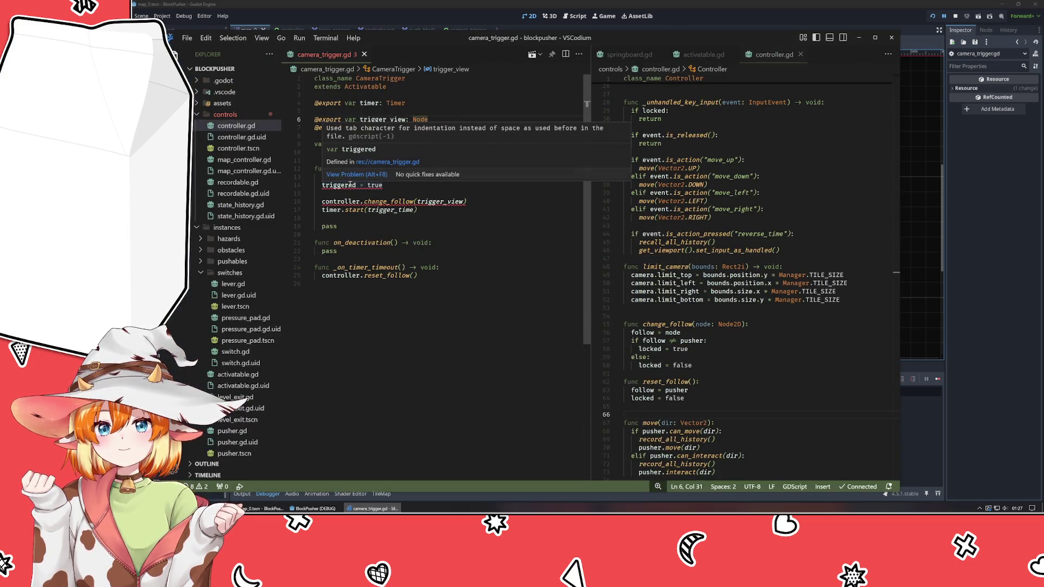
key("shift+alt+f")
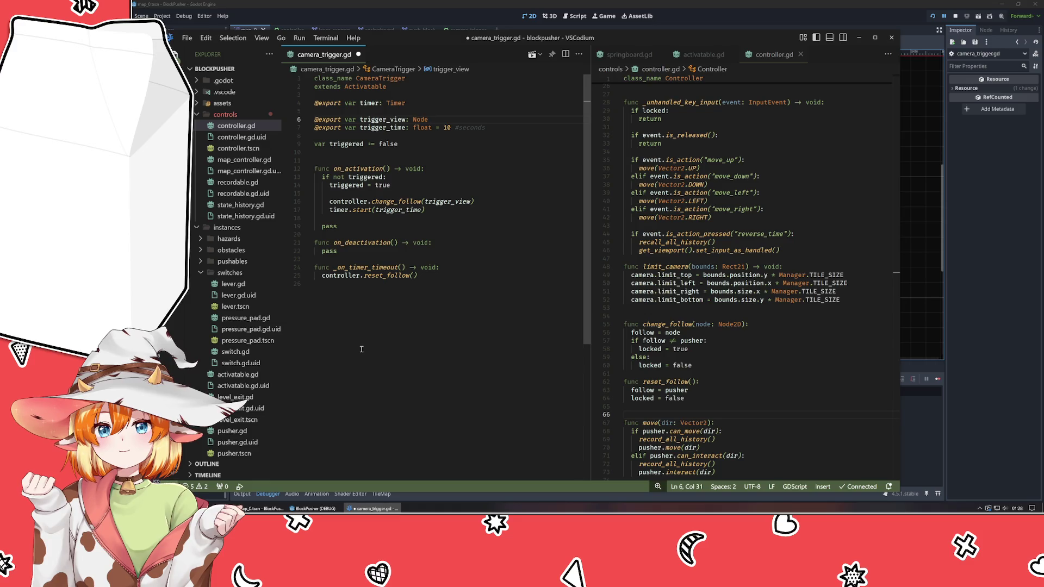
key("ctrl+shift+p")
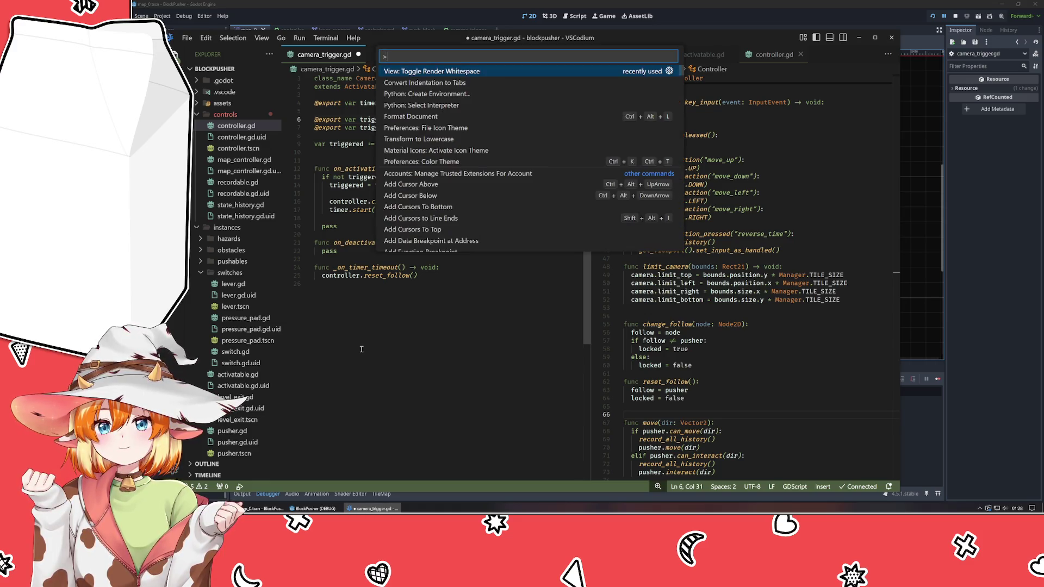
key("Down")
key("Return")
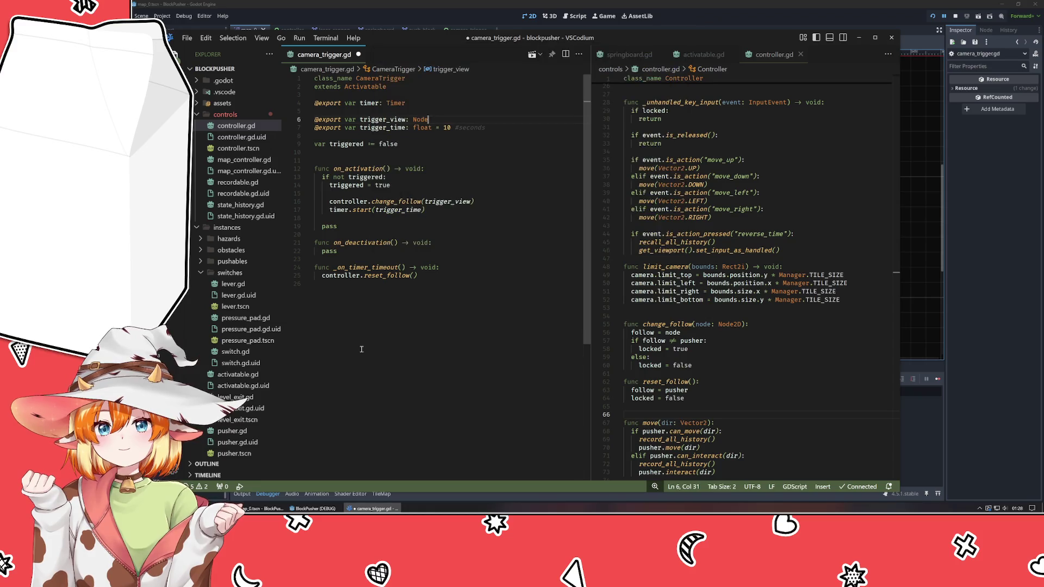
key("ctrl+s")
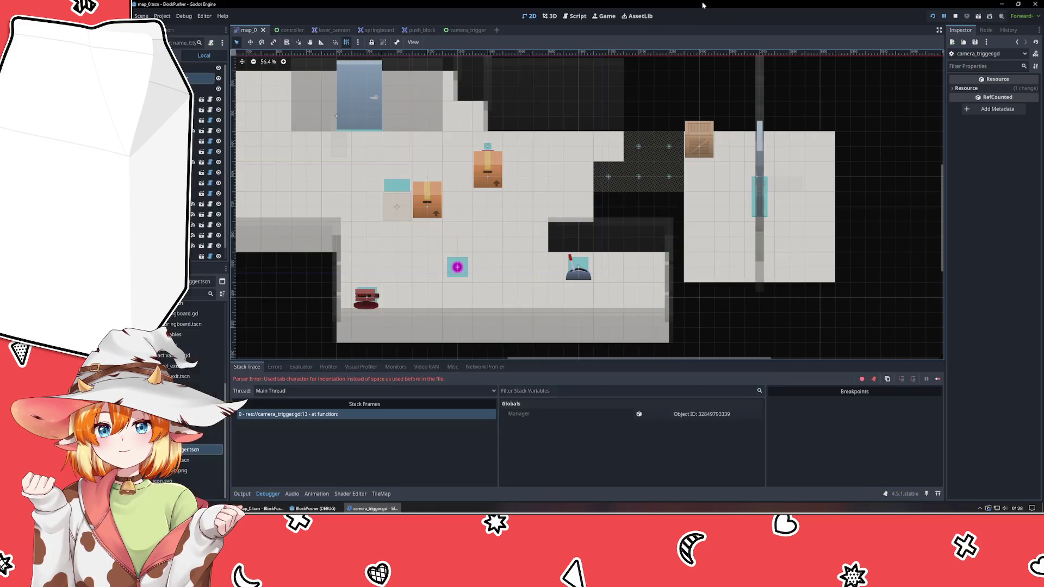
Step: Rerun the game, then reopen camera_trigger and bring up the CameraTrigger node's context menu
left_click(935, 17)
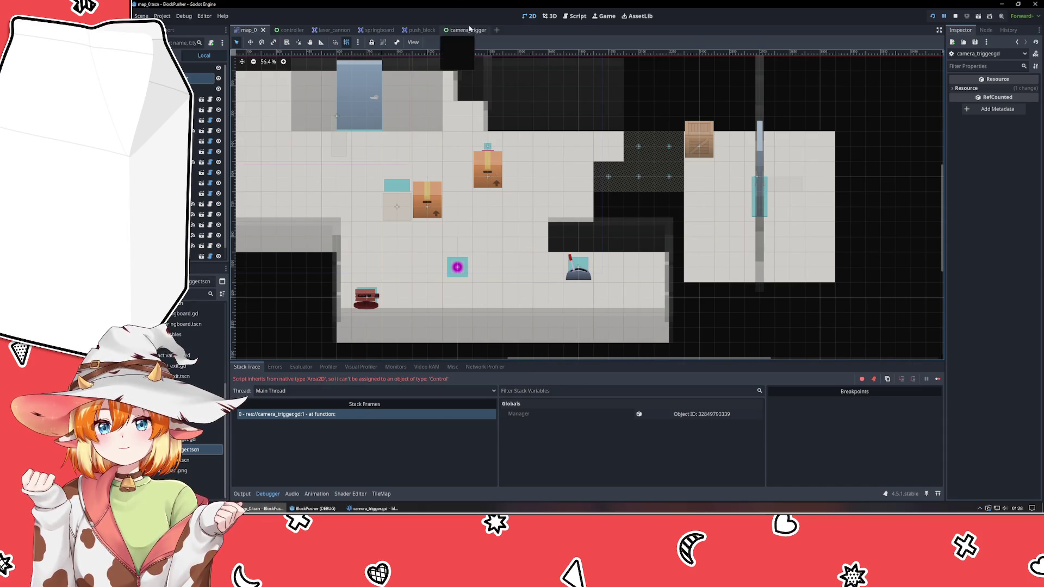
left_click(465, 30)
right_click(192, 67)
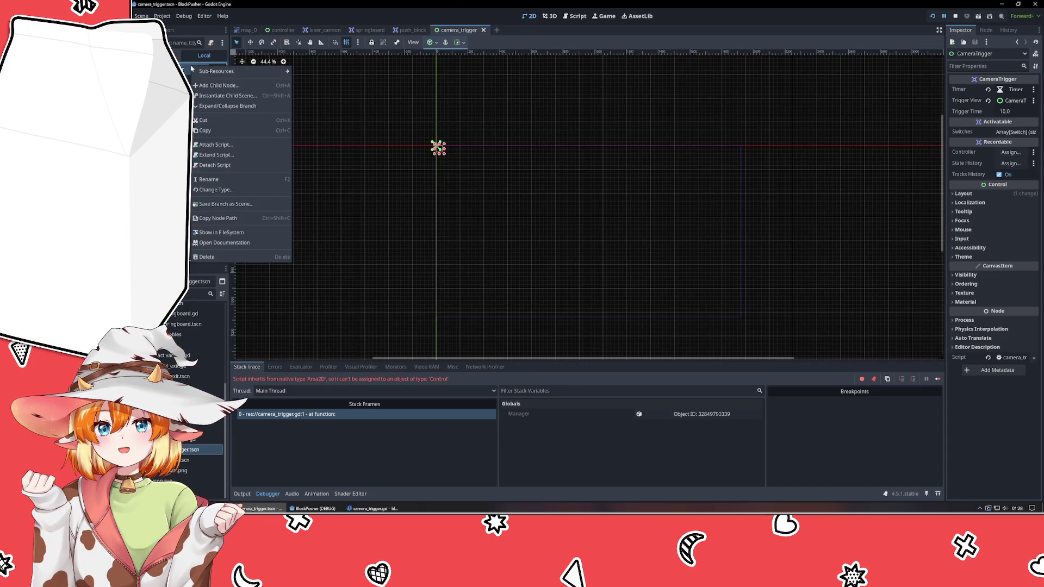
Step: Change the CameraTrigger root node's type to Node2D
left_click(216, 190)
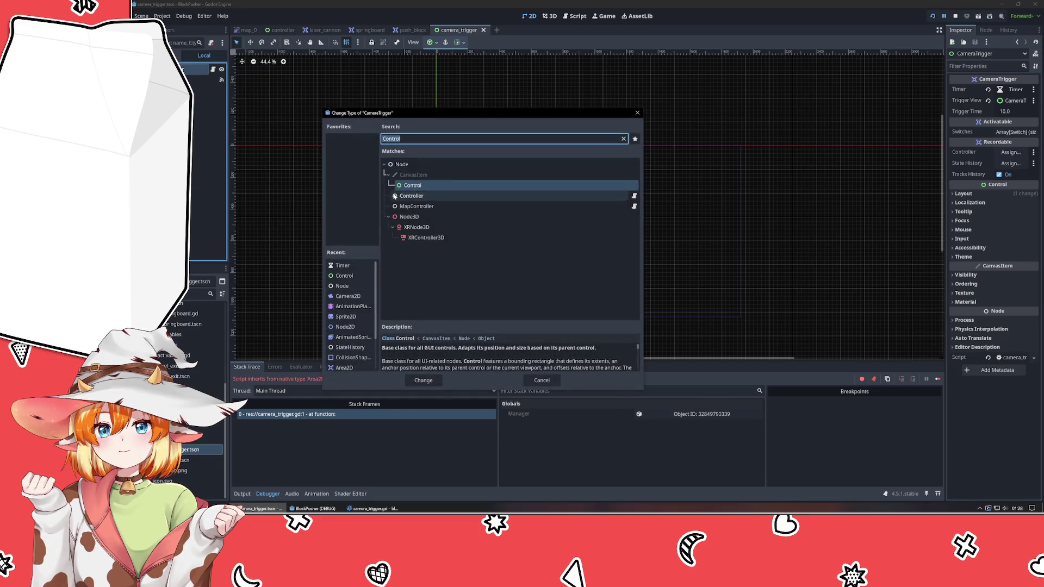
key("BackSpace")
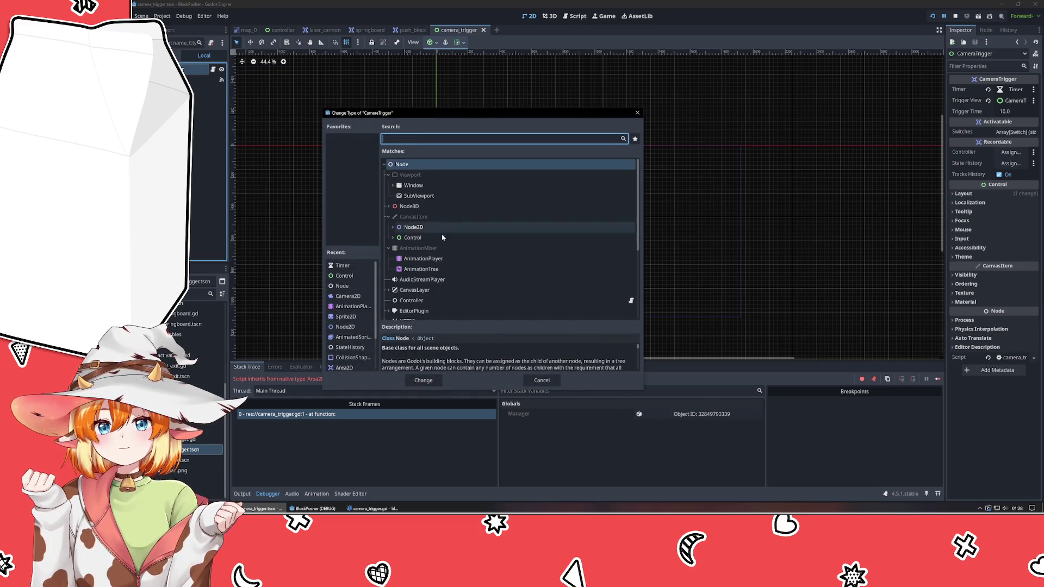
double_click(428, 227)
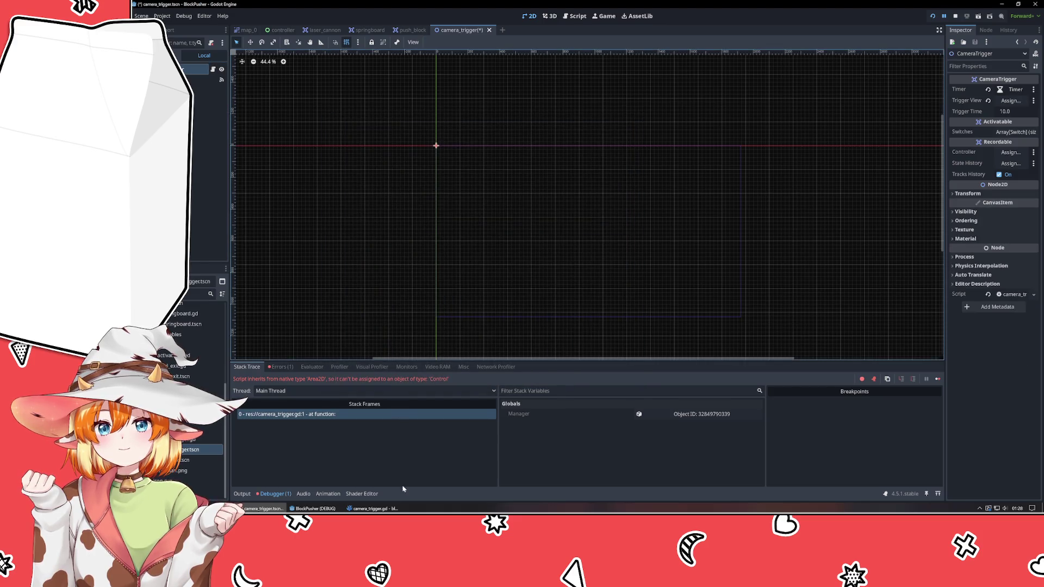
Step: Retype trigger_view as Node2D in VSCodium, then save the scene and open the Trigger View picker
left_click(313, 509)
left_click(373, 509)
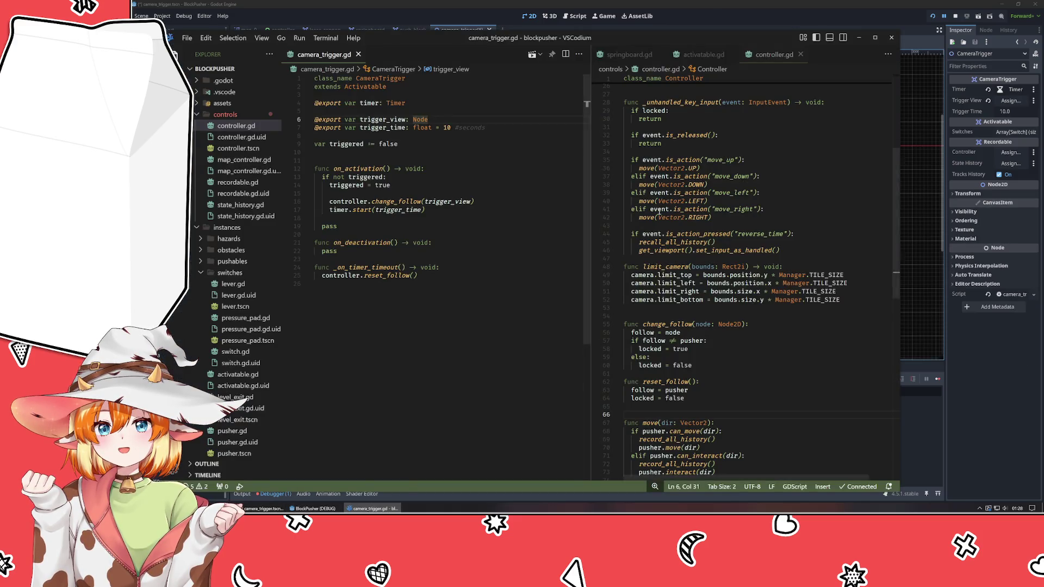
type("2D")
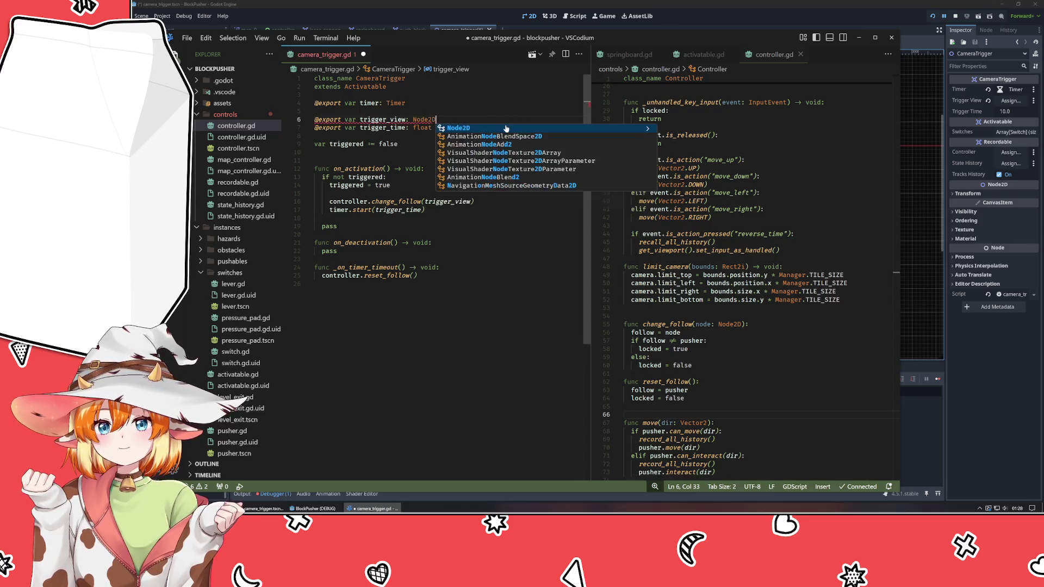
left_click(734, 3)
key("ctrl+s")
left_click(1010, 101)
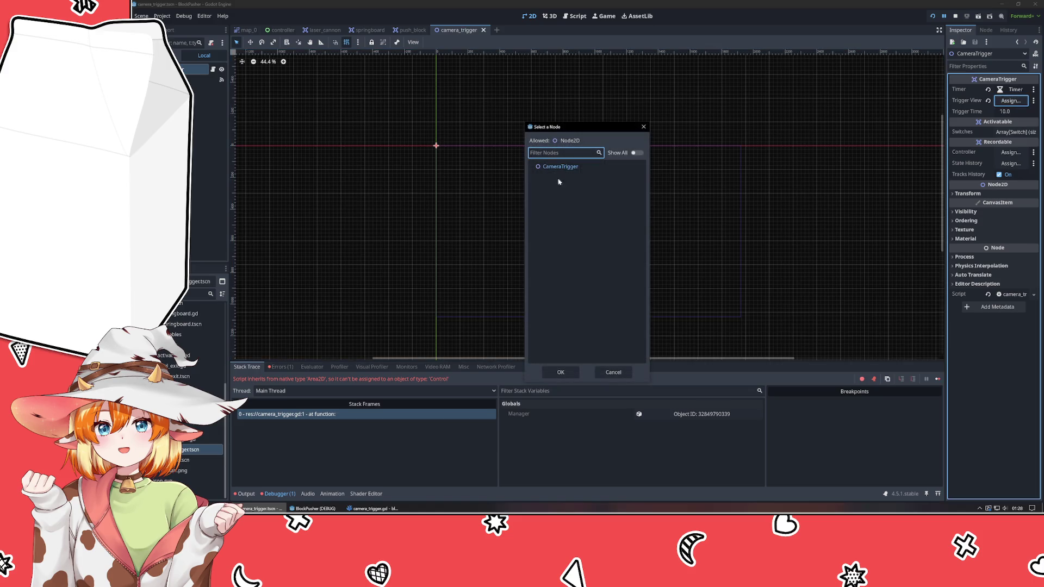
Step: Set Trigger View to CameraTrigger, save, rerun from map_0, and return to VSCodium
double_click(559, 168)
key("ctrl+s")
left_click(246, 30)
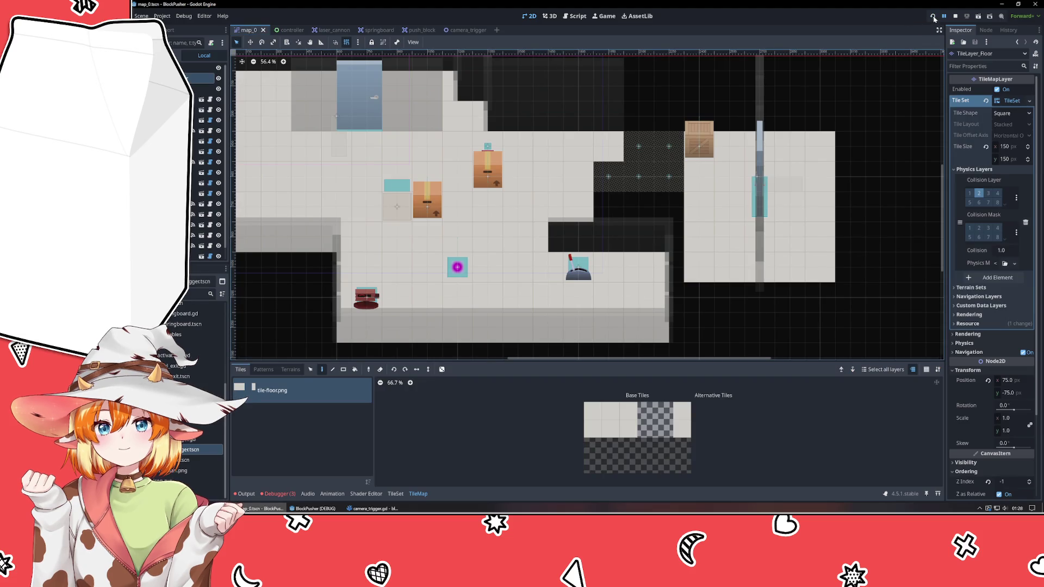
left_click(934, 18)
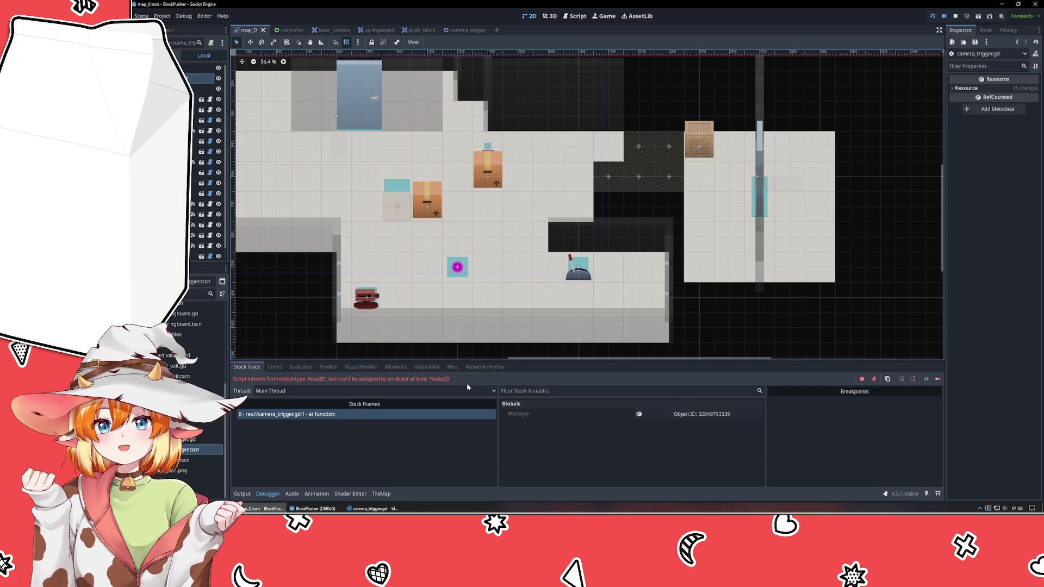
left_click(372, 508)
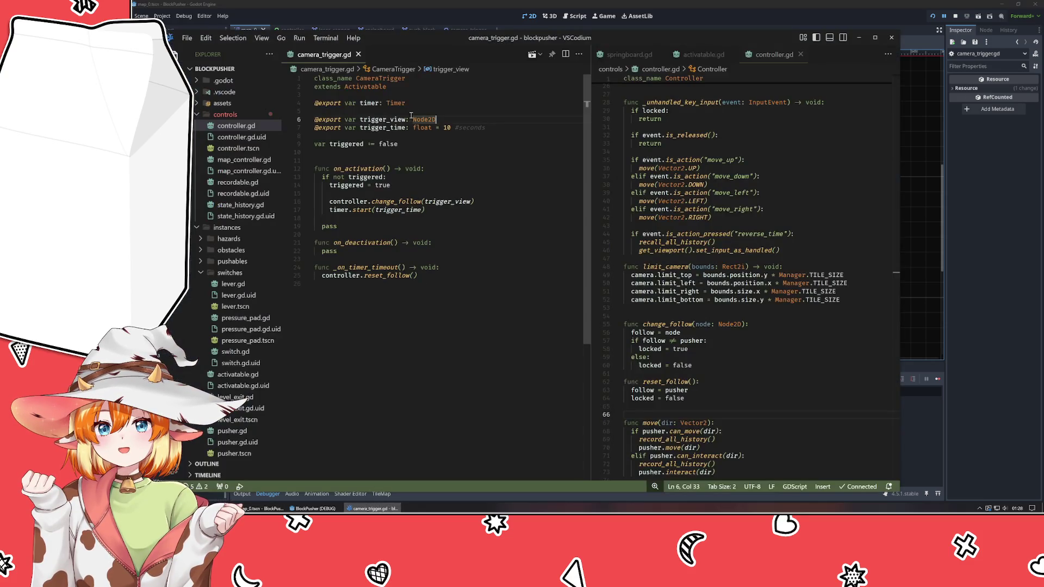
Step: Follow camera_trigger.gd's extends chain through Activatable and Recordable to the Area2D docs
left_click(362, 87)
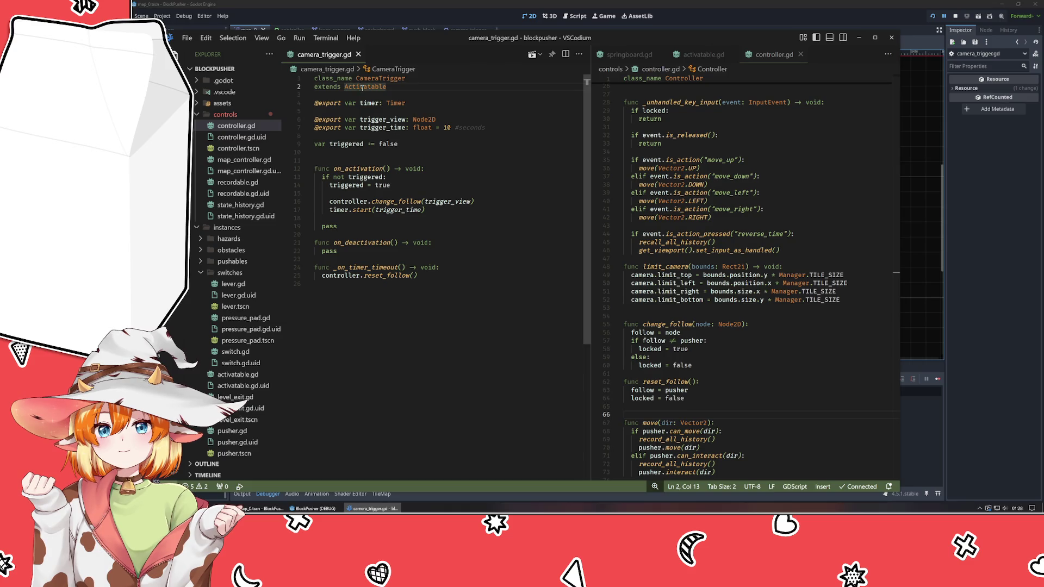
left_click(362, 87, "ctrl")
left_click(362, 101, "ctrl")
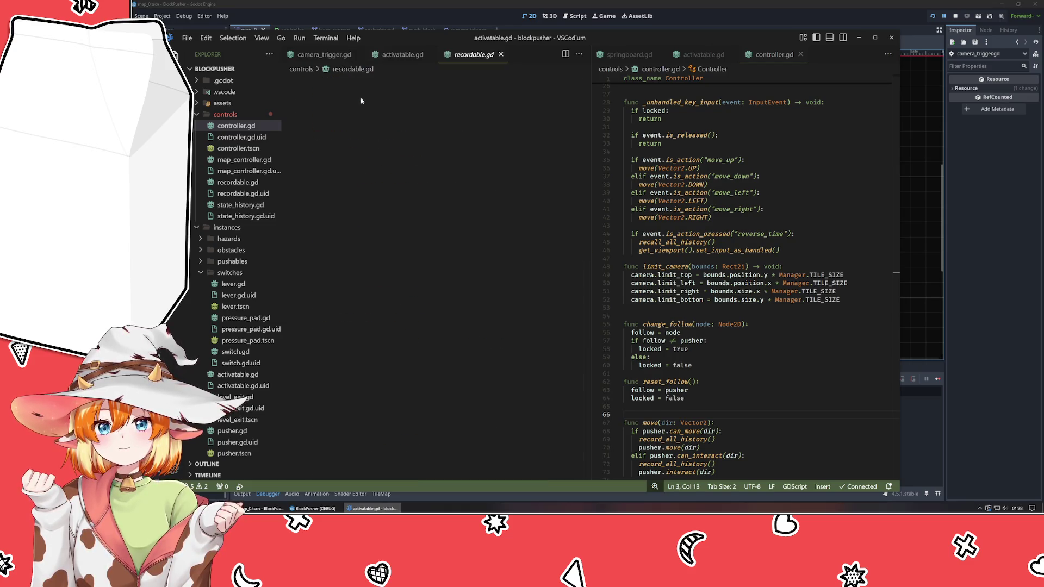
left_click(357, 99, "ctrl")
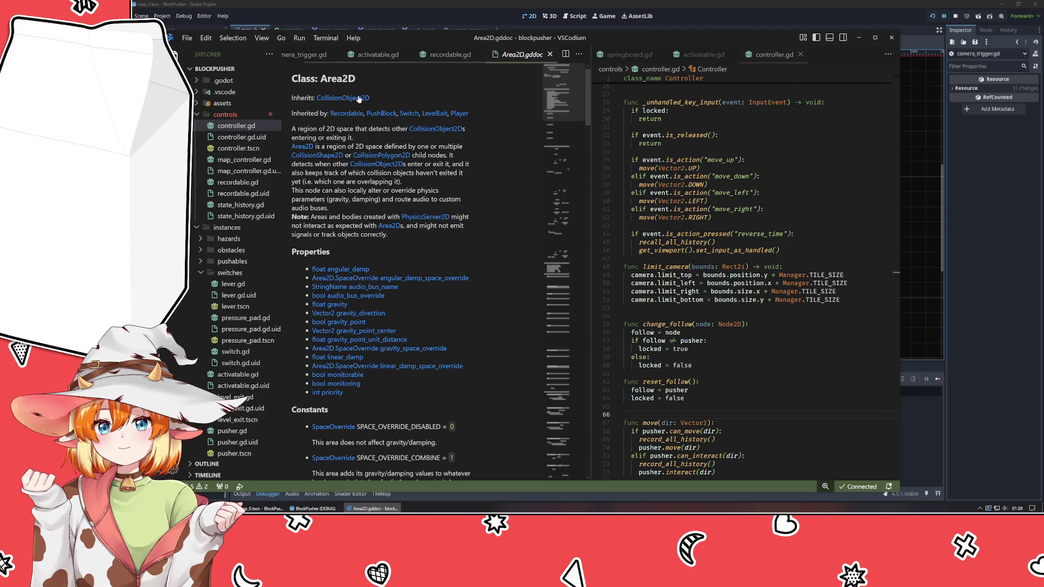
middle_click(527, 57)
left_click(492, 13)
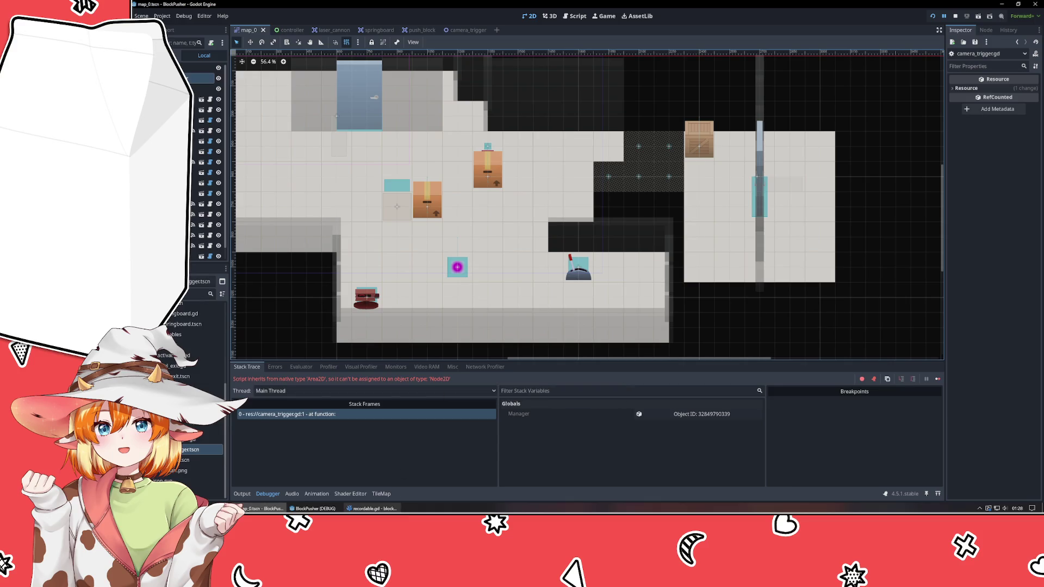
Step: Browse the Area2D, CollisionObject2D and Node2D class docs, then return to camera_trigger.gd and Godot
key("alt+Tab")
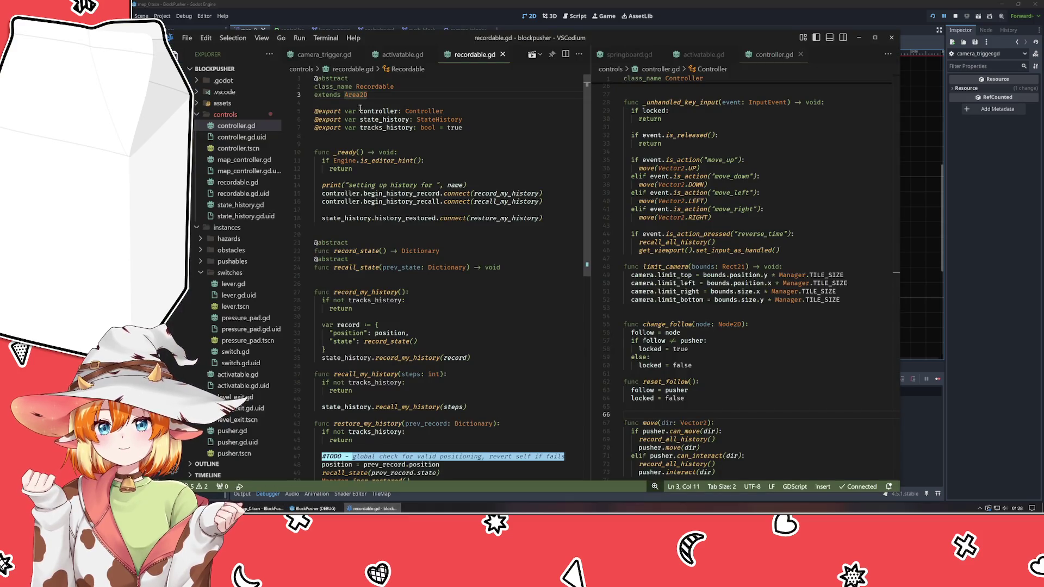
left_click(355, 94, "ctrl")
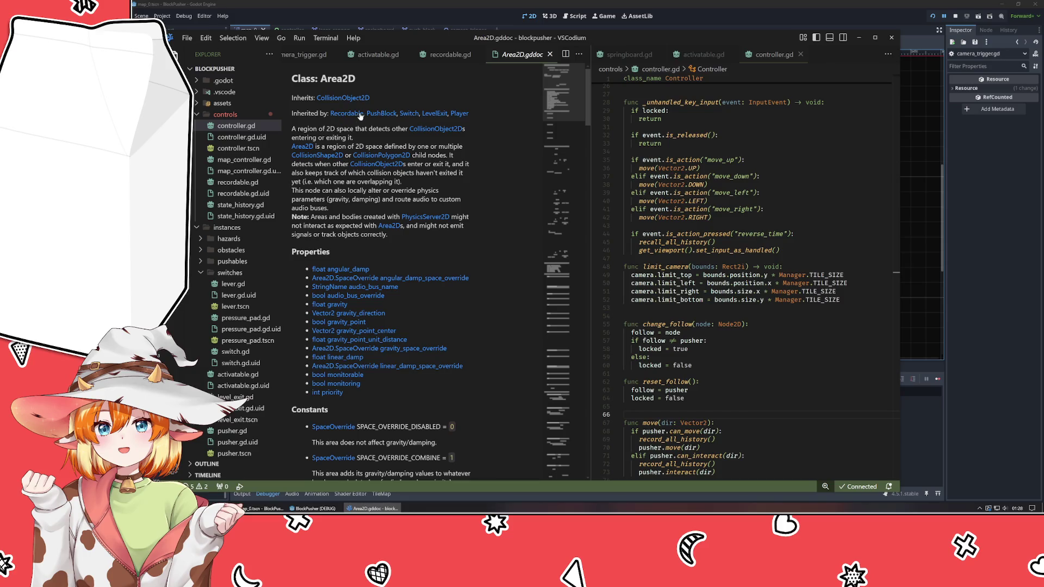
left_click(330, 99)
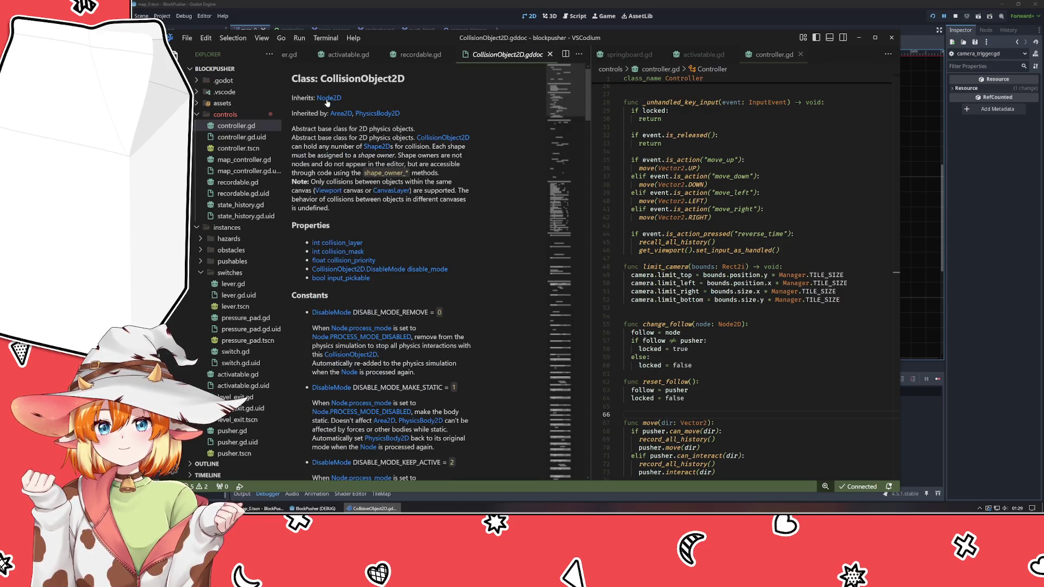
left_click(328, 98)
left_click(502, 54)
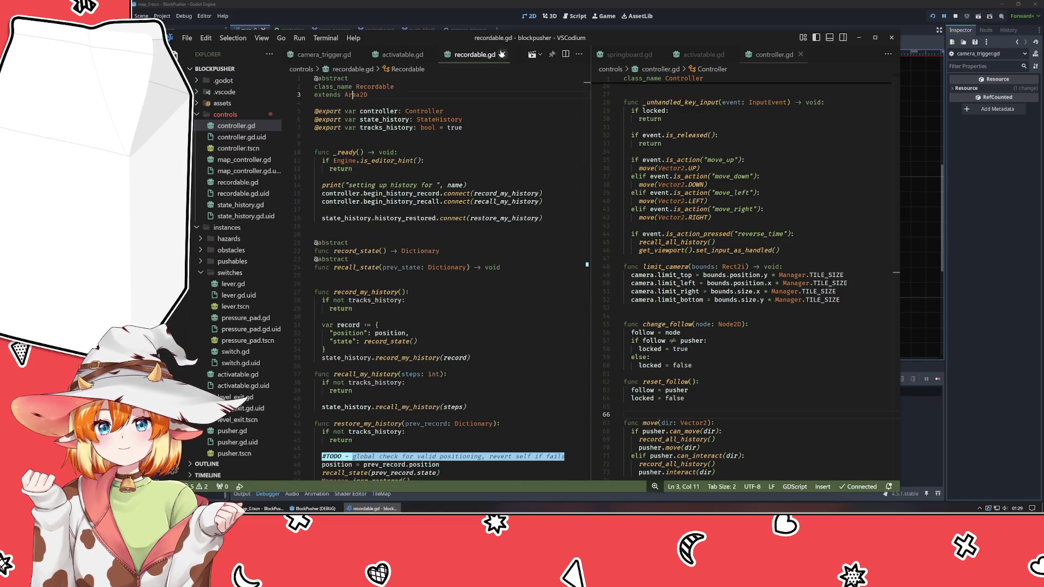
left_click(309, 55)
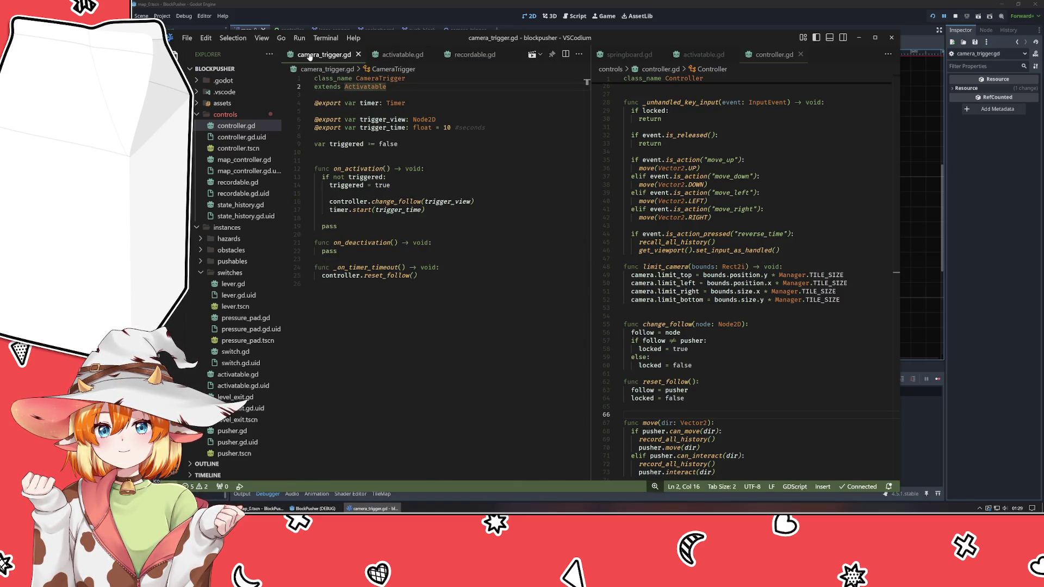
key("alt+Tab")
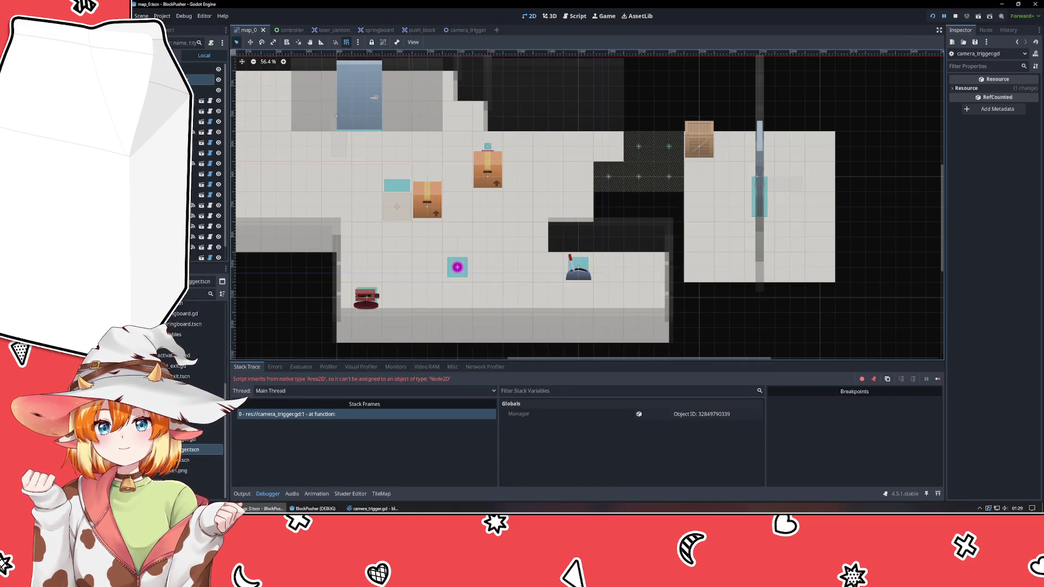
Step: Open CameraTrigger's Change Type dialog and browse Node2D's subclasses for Area2D
left_click(458, 30)
right_click(163, 68)
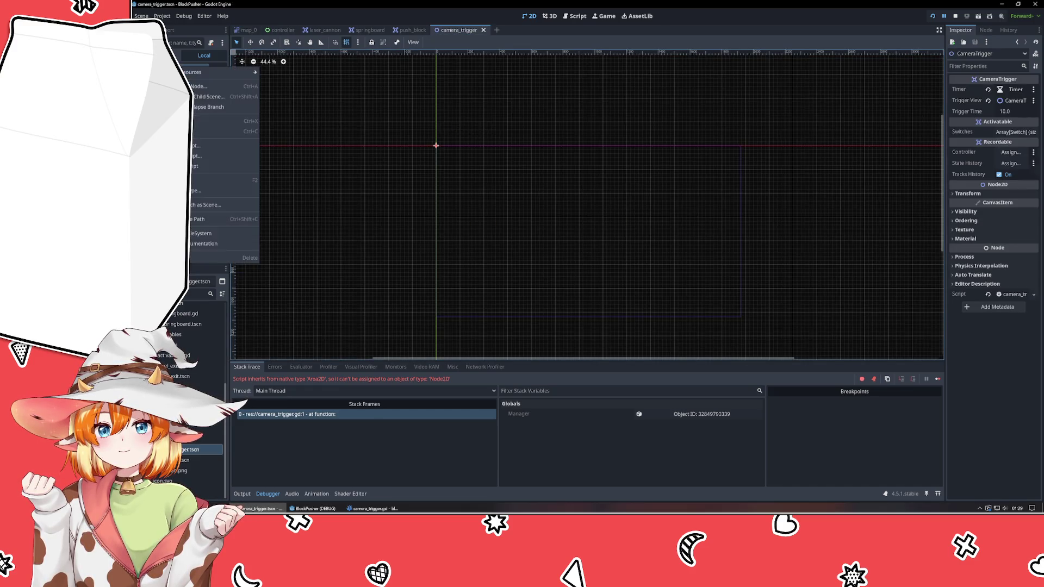
left_click(180, 190)
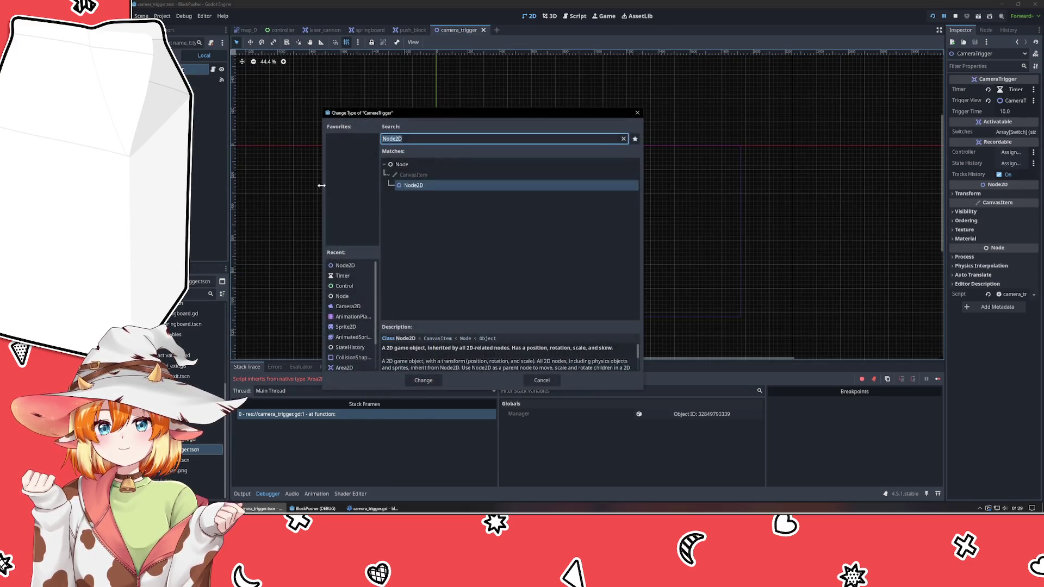
left_click(392, 227)
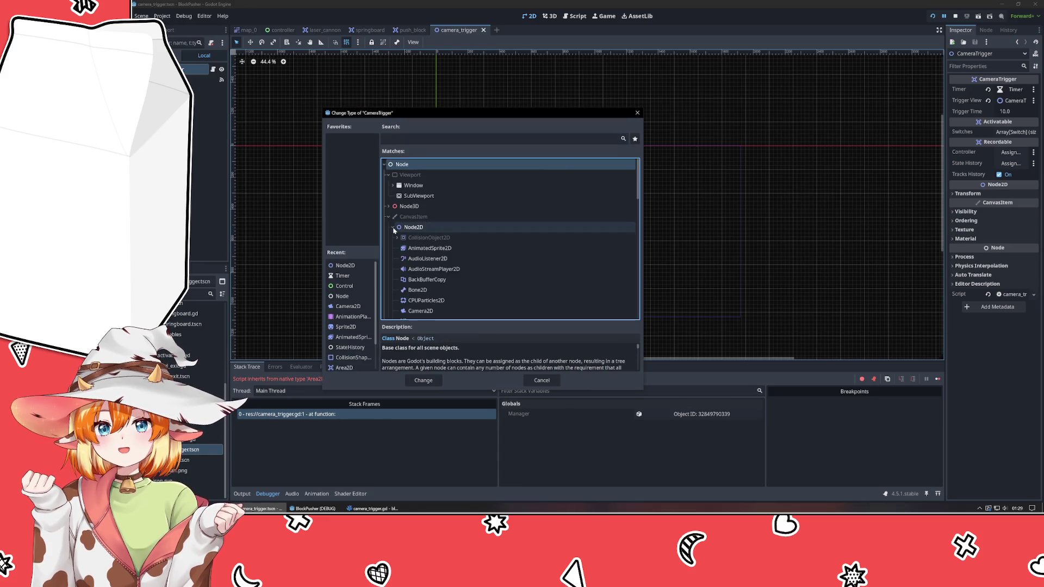
scroll(441, 237, "down", 2)
scroll(479, 239, "down", 3)
scroll(485, 240, "down", 4)
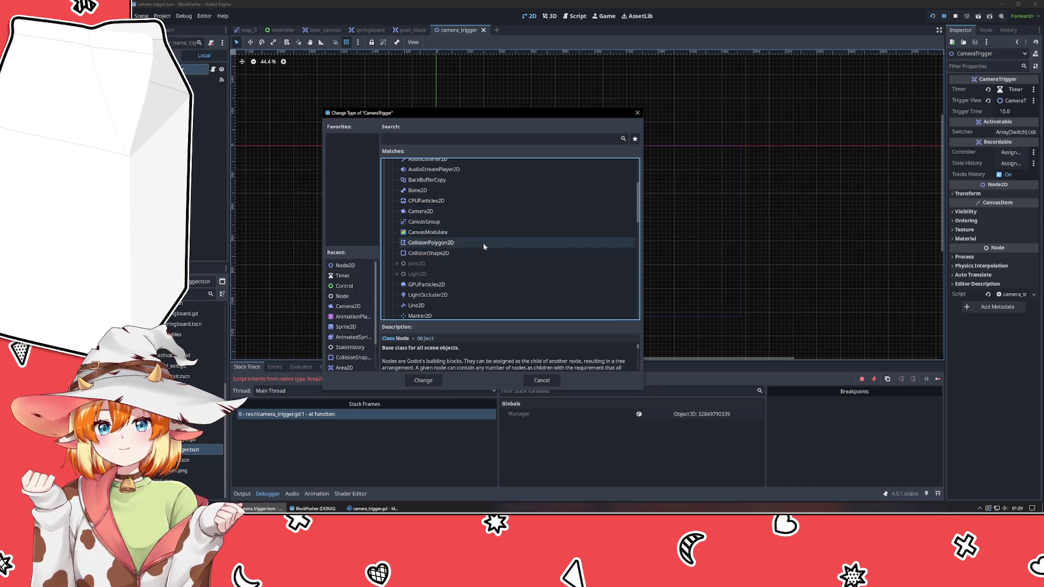
scroll(483, 255, "down", 2)
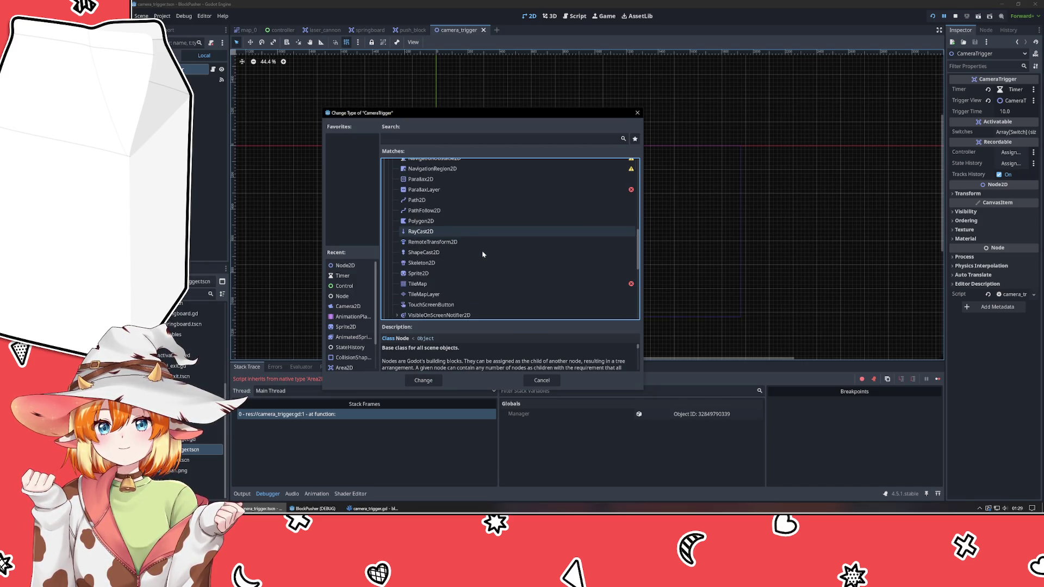
key("Down")
scroll(483, 255, "up", 1)
Step: Search 'area', switch CameraTrigger to Area2D, then undo back to Node2D
left_click(426, 139)
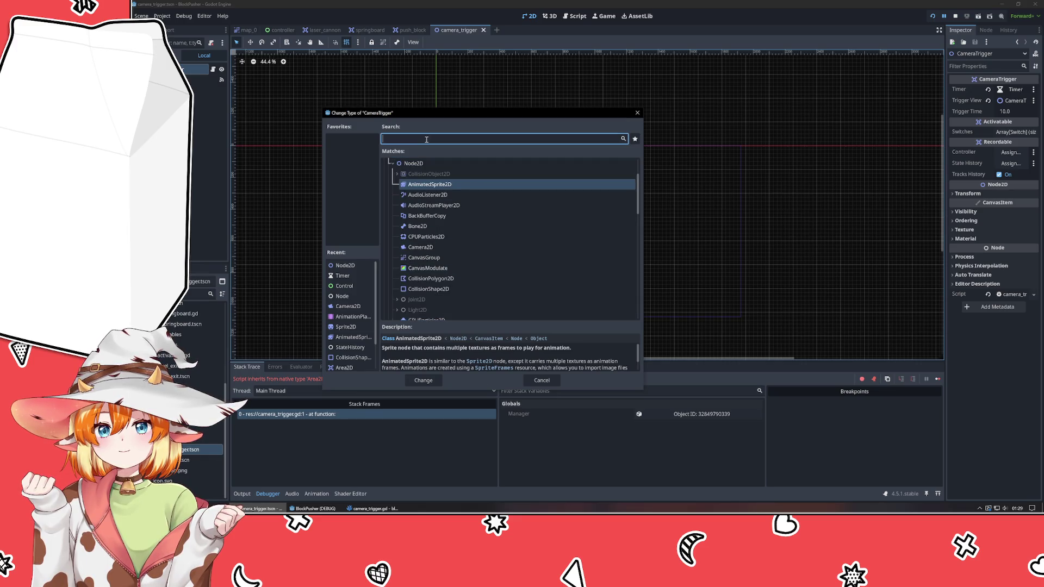
type("area")
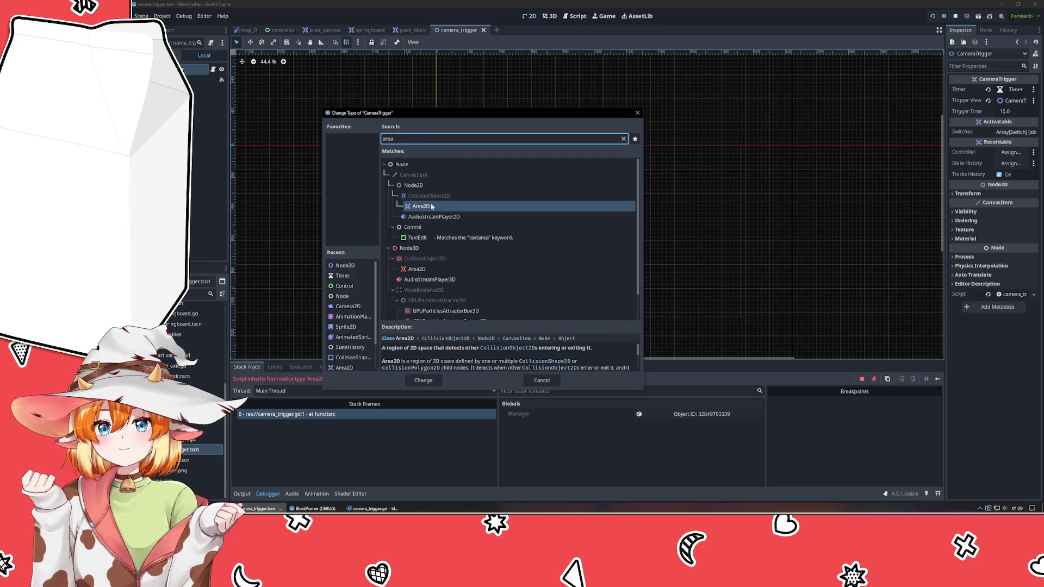
double_click(431, 207)
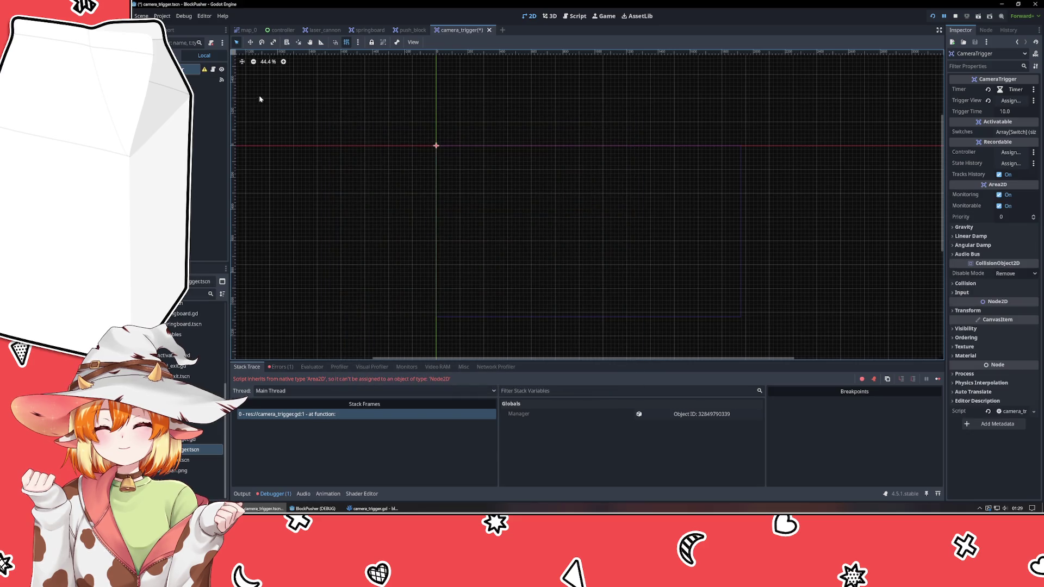
key("ctrl+z")
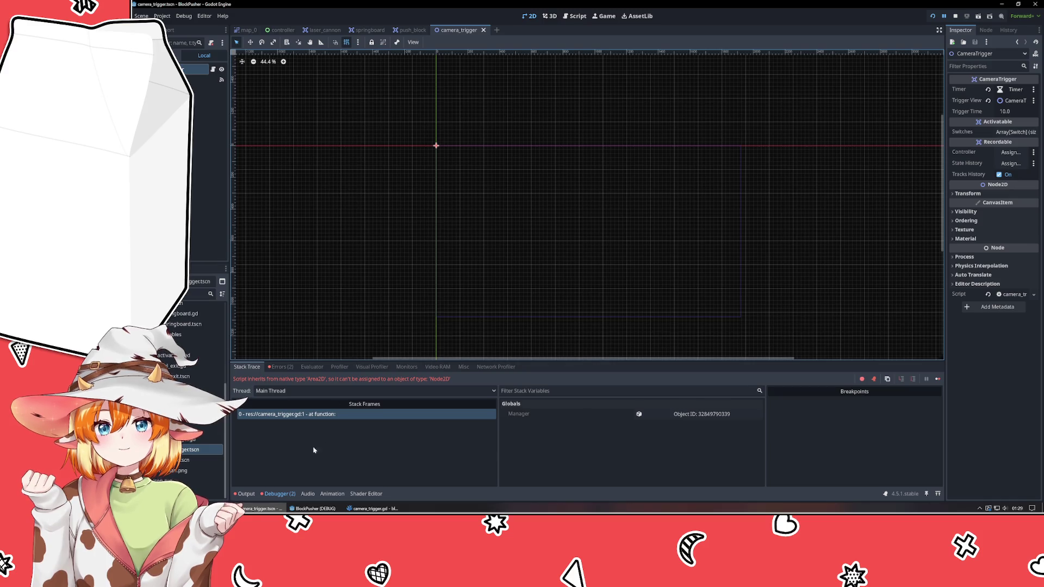
Step: Check the Errors list, clear CameraTrigger's Trigger View, save, and return to map_0
left_click(281, 367)
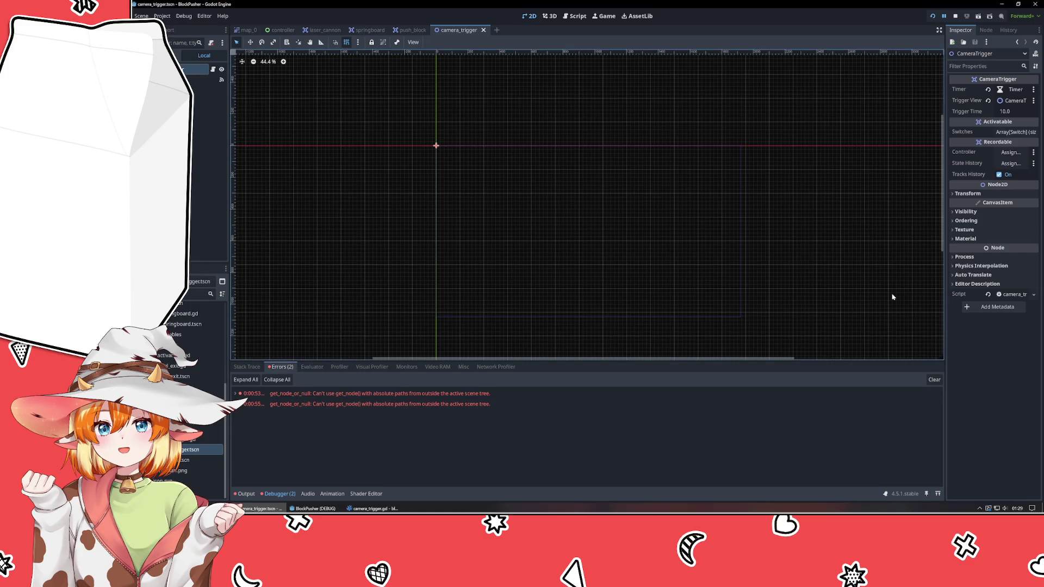
left_click(1026, 102)
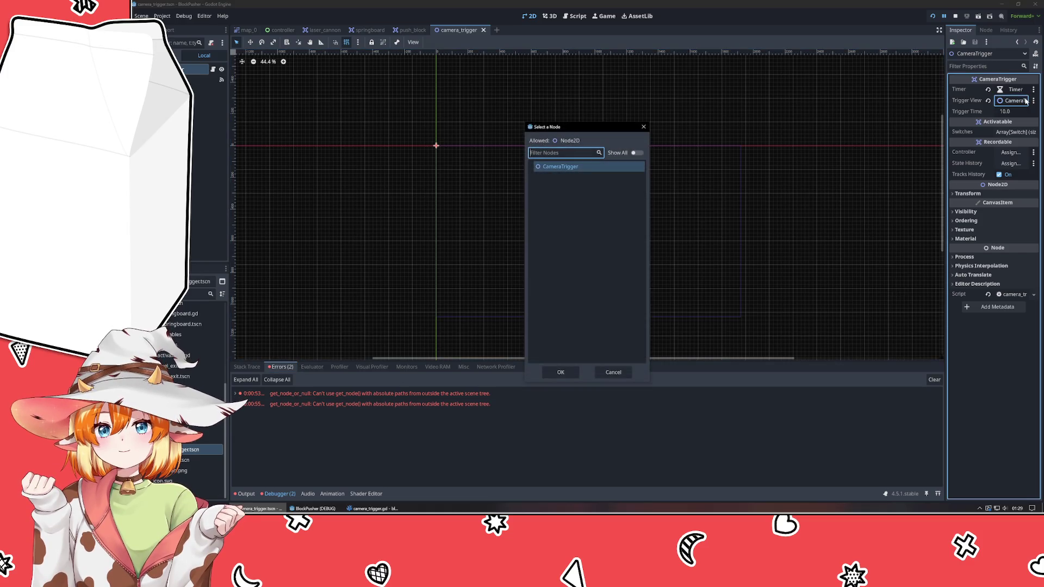
left_click(643, 126)
left_click(988, 101)
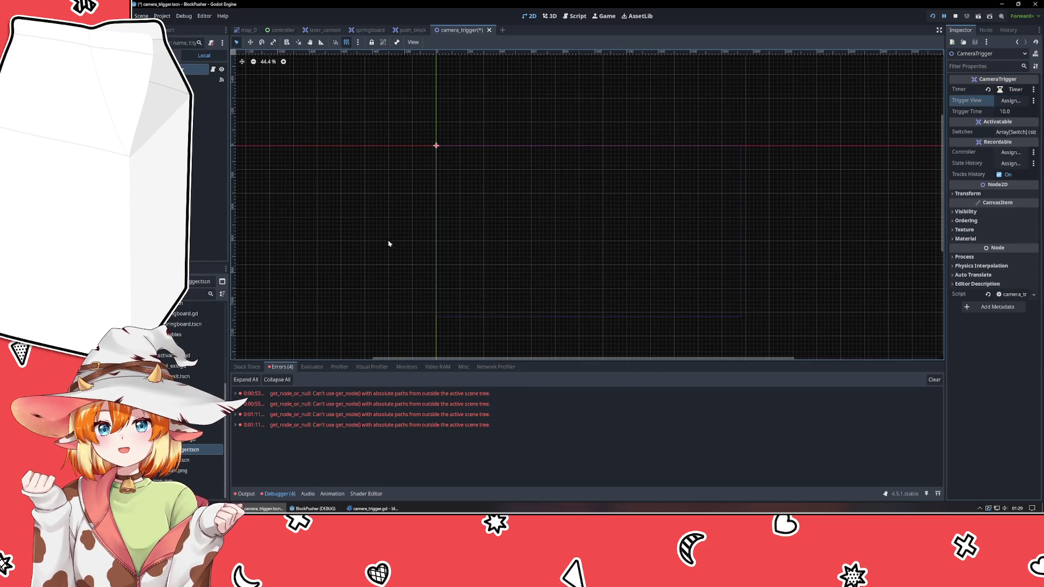
key("ctrl+s")
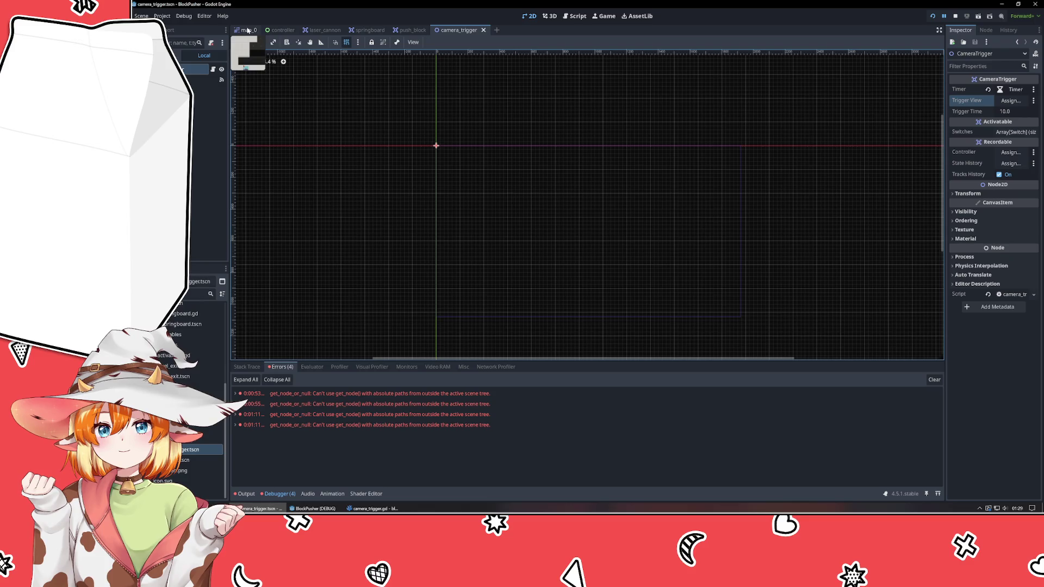
left_click(248, 31)
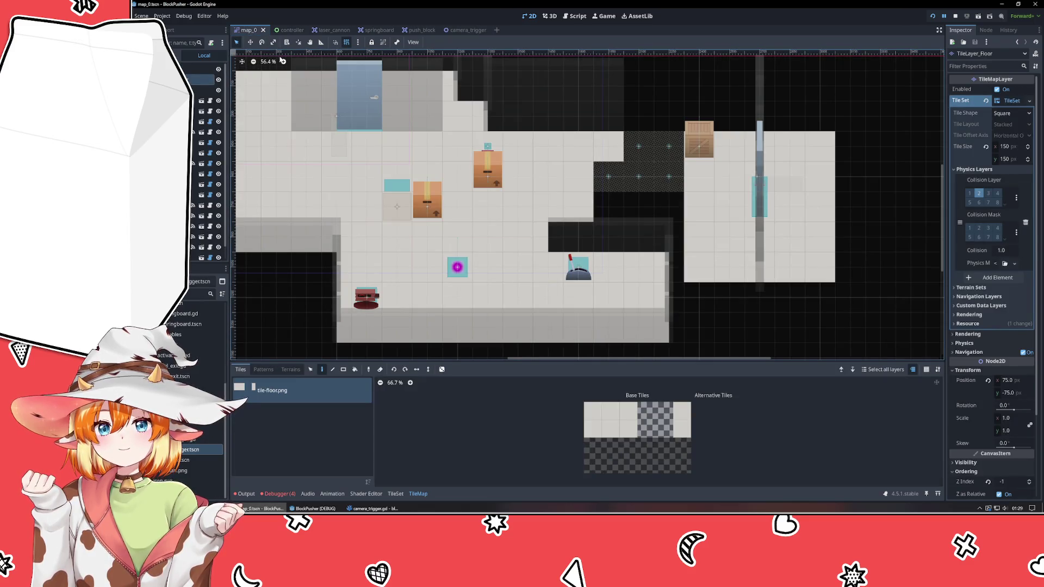
Step: Inspect the CameraTrigger and Controller nodes, then run the game from map_0 and stop it
left_click(458, 31)
left_click(198, 70)
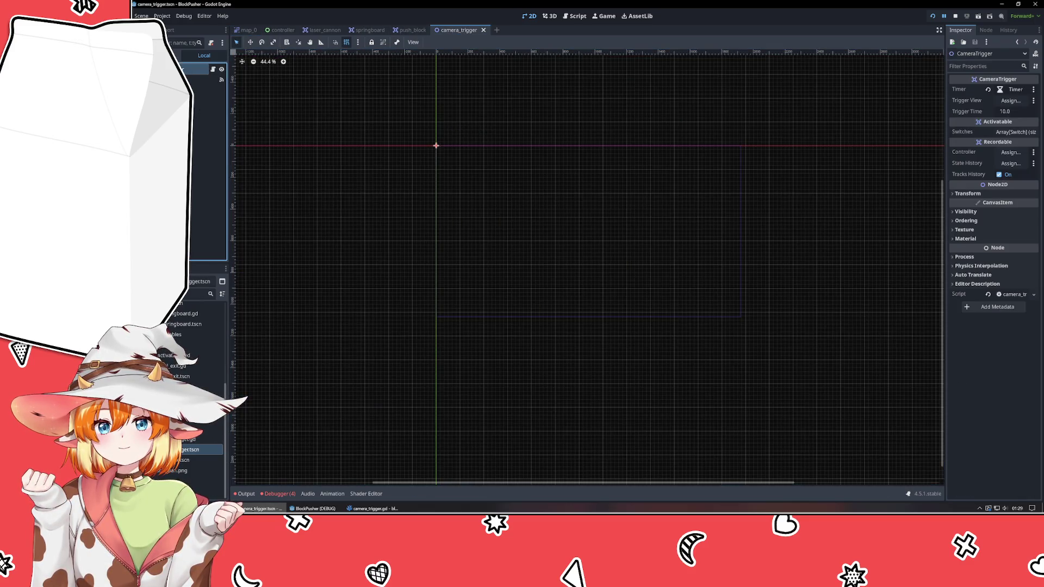
left_click(247, 31)
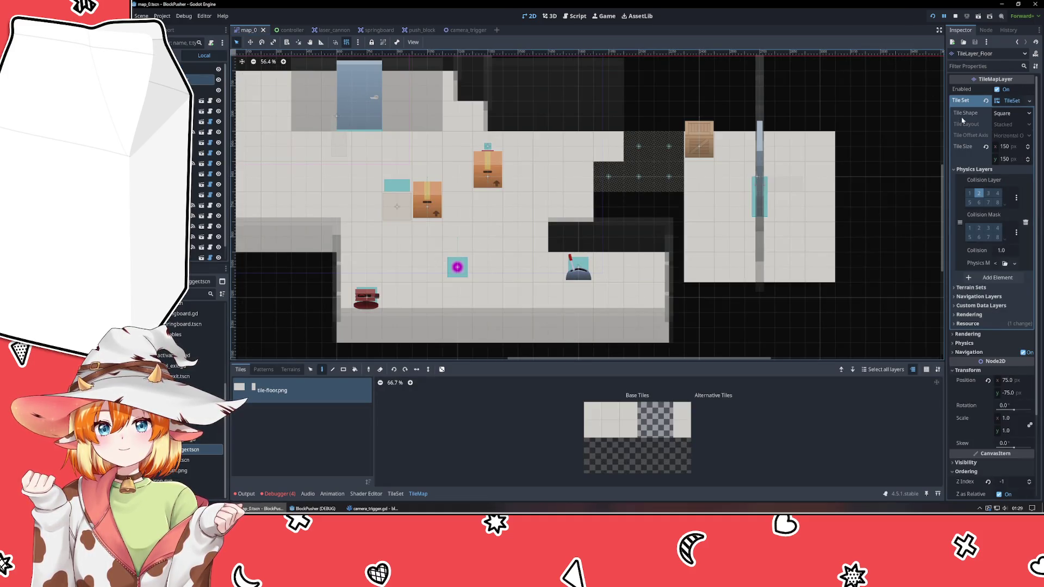
left_click(992, 103)
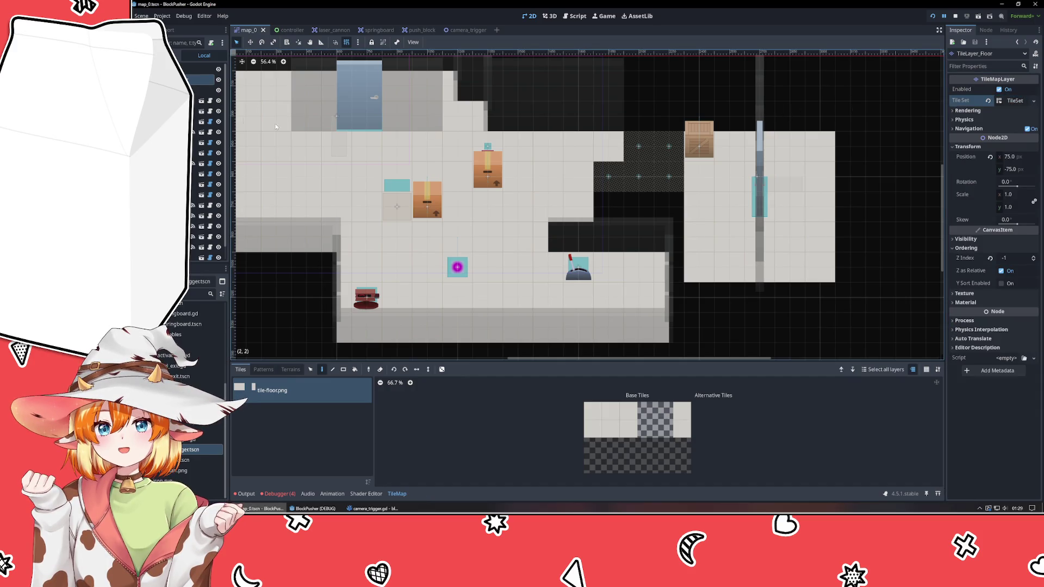
left_click(179, 87)
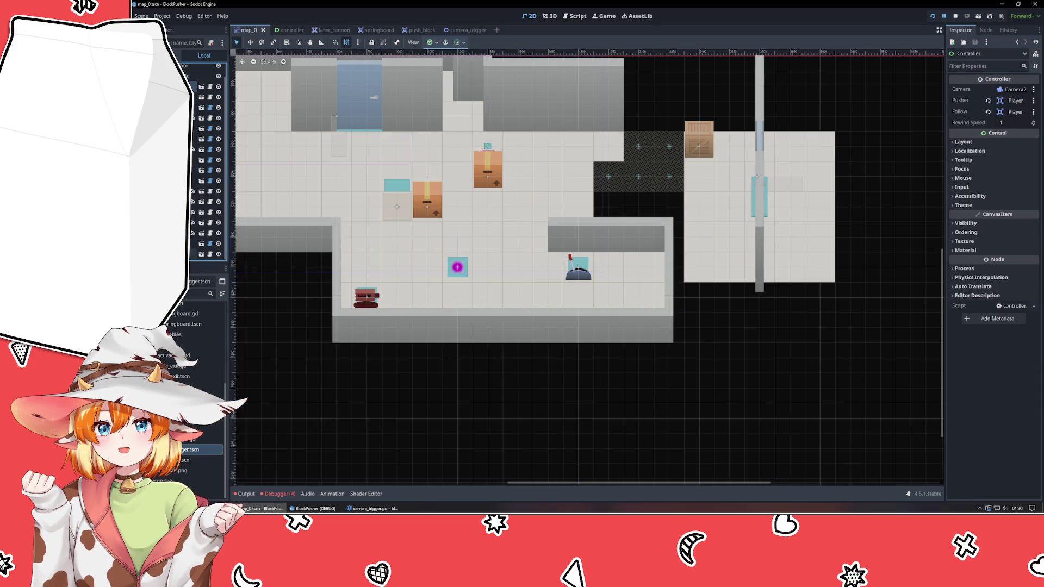
left_click(207, 254)
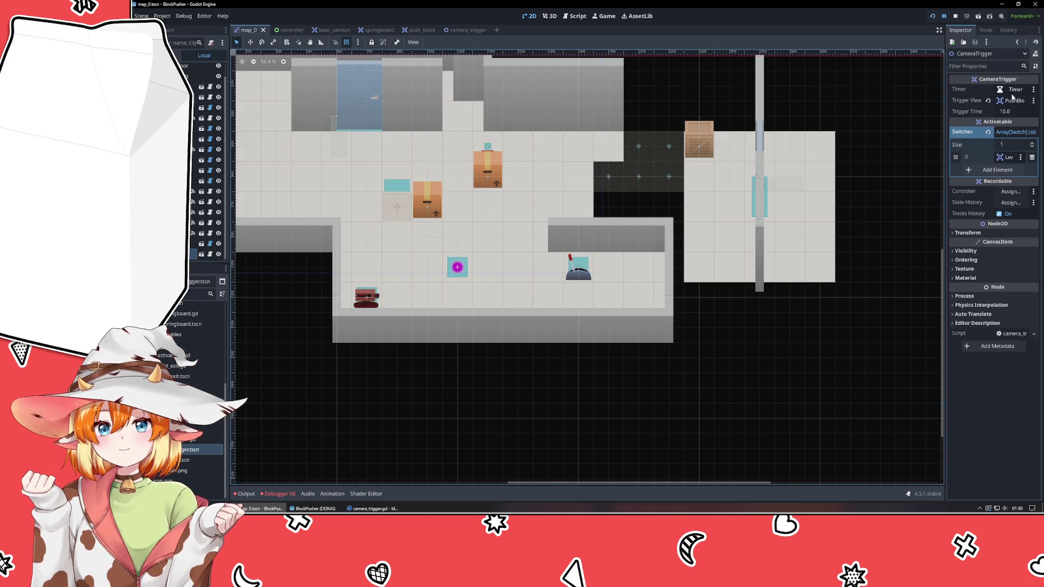
left_click(933, 16)
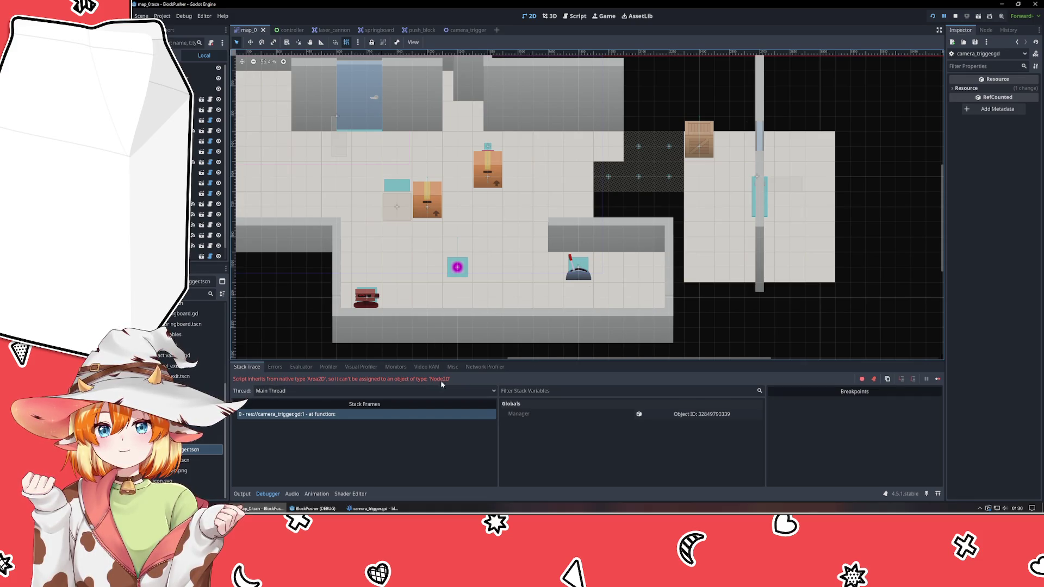
left_click(956, 16)
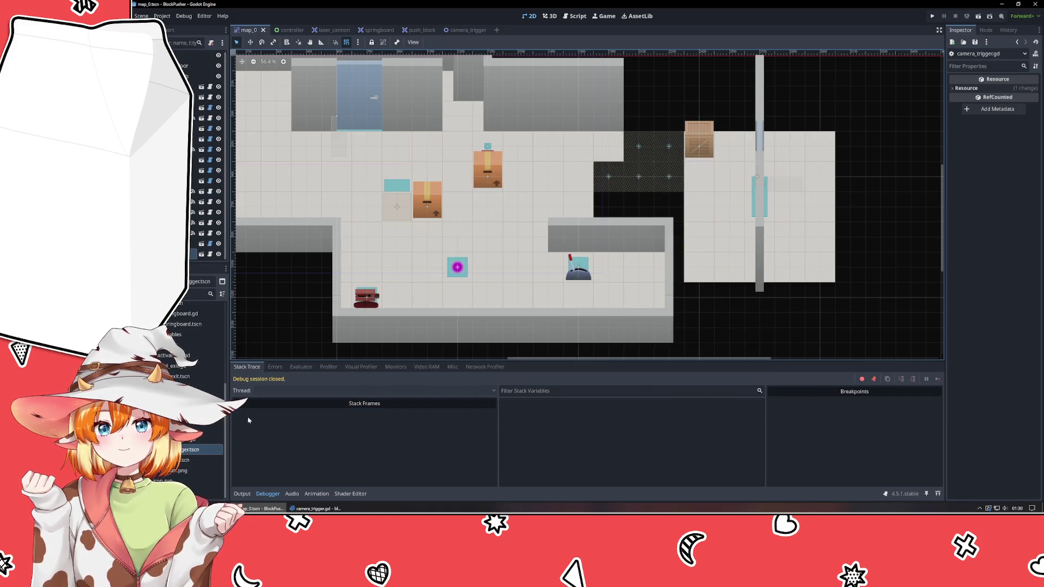
left_click(315, 508)
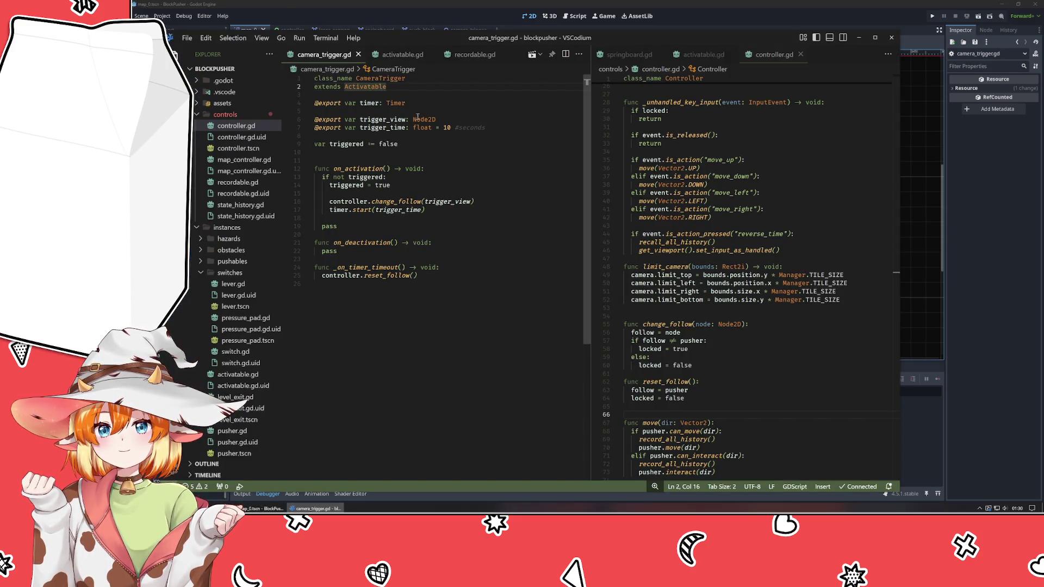
mouse_move(424, 116)
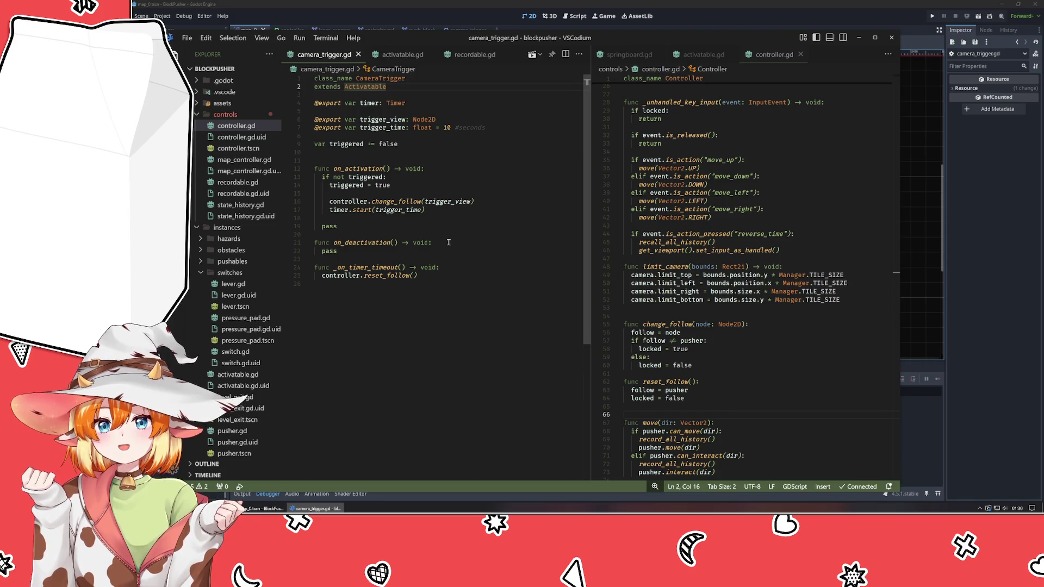
key("alt+Tab")
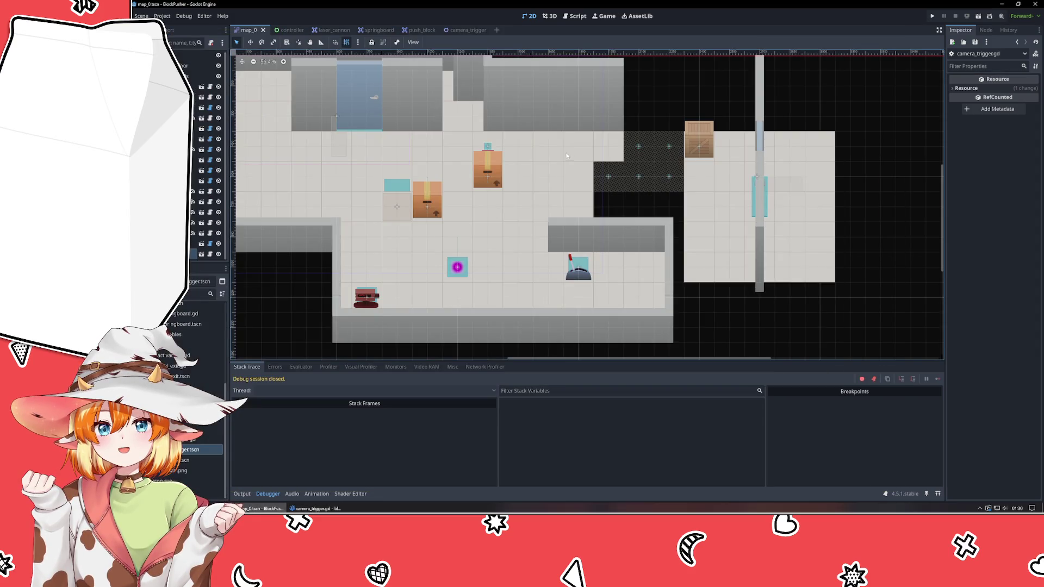
left_click(195, 86)
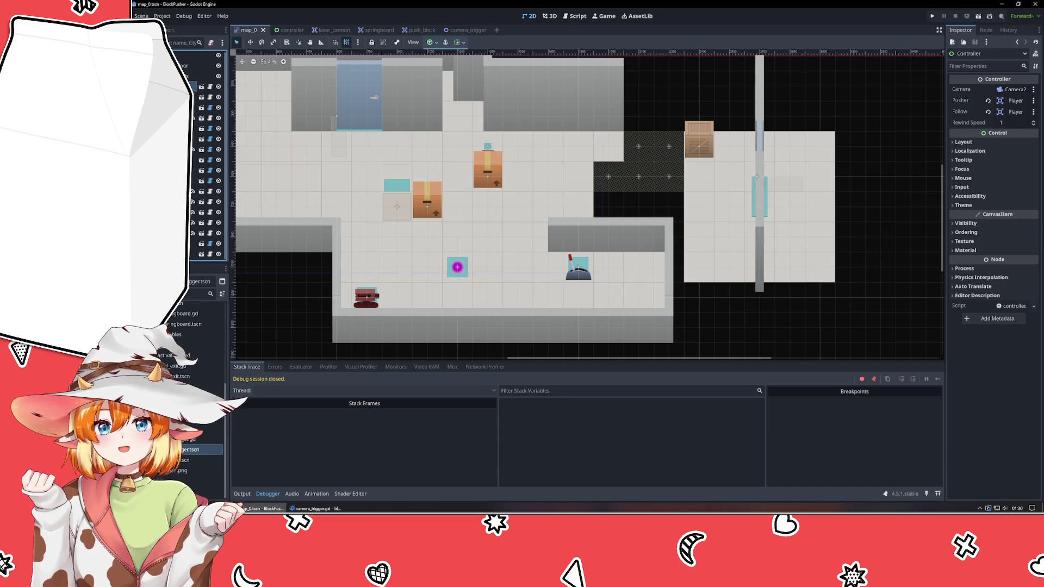
Step: Open the Controller's script, close the extra activatable.gd and recordable.gd tabs, and show camera_trigger.gd
left_click(210, 87)
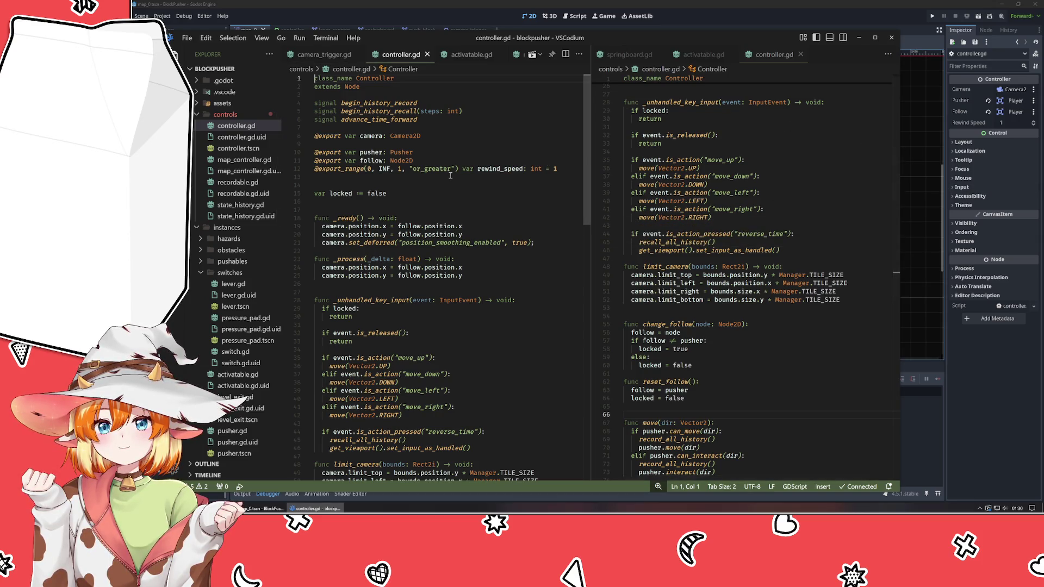
left_click(427, 54)
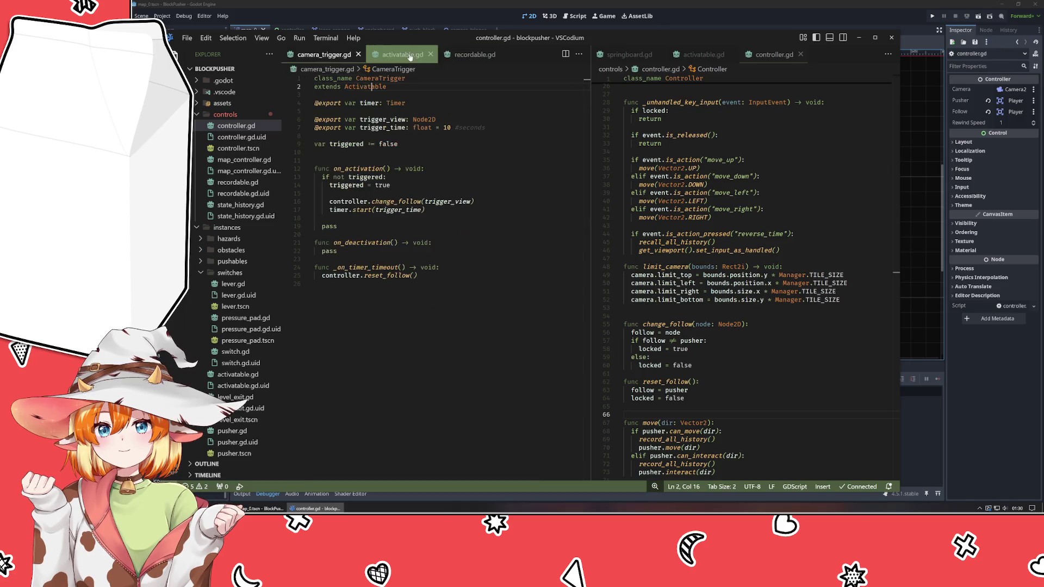
left_click(402, 54)
middle_click(701, 54)
middle_click(483, 54)
left_click(327, 55)
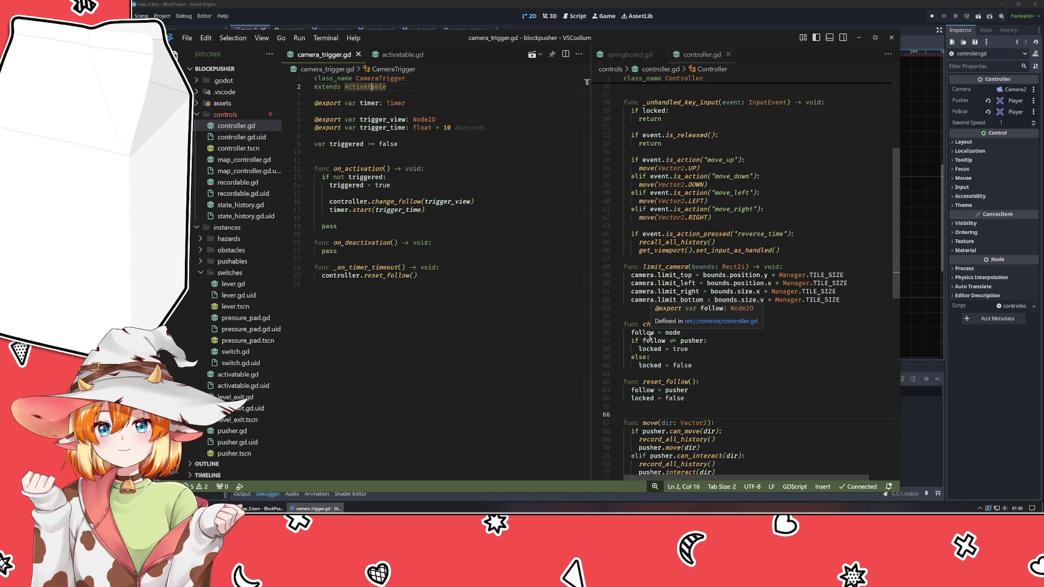
Step: Compare Controller's follow declaration with trigger_view's Node2D type, then return to Godot
left_click(652, 338)
scroll(650, 326, "up", 5)
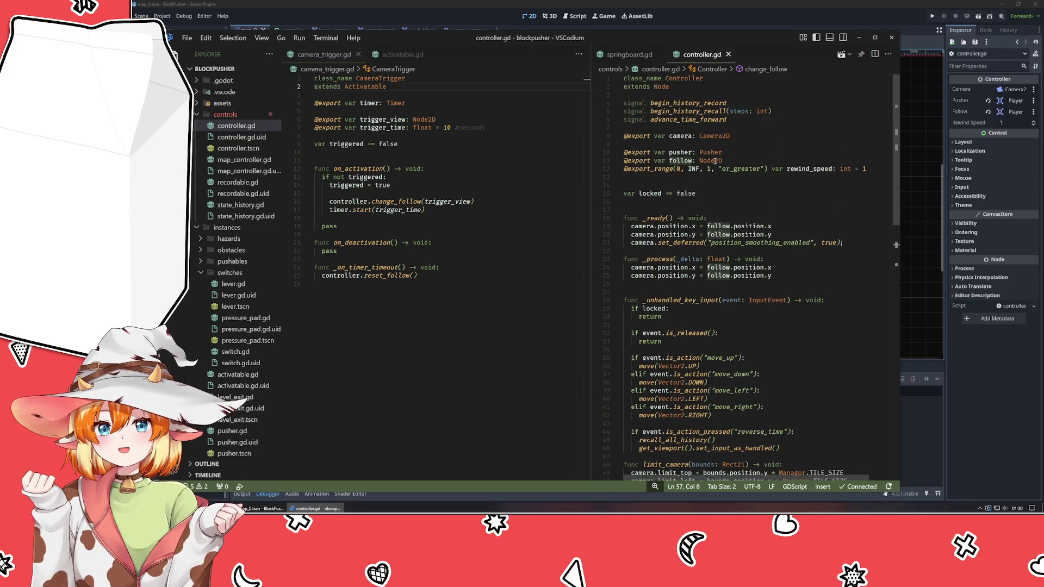
left_click(716, 161)
left_click(379, 119)
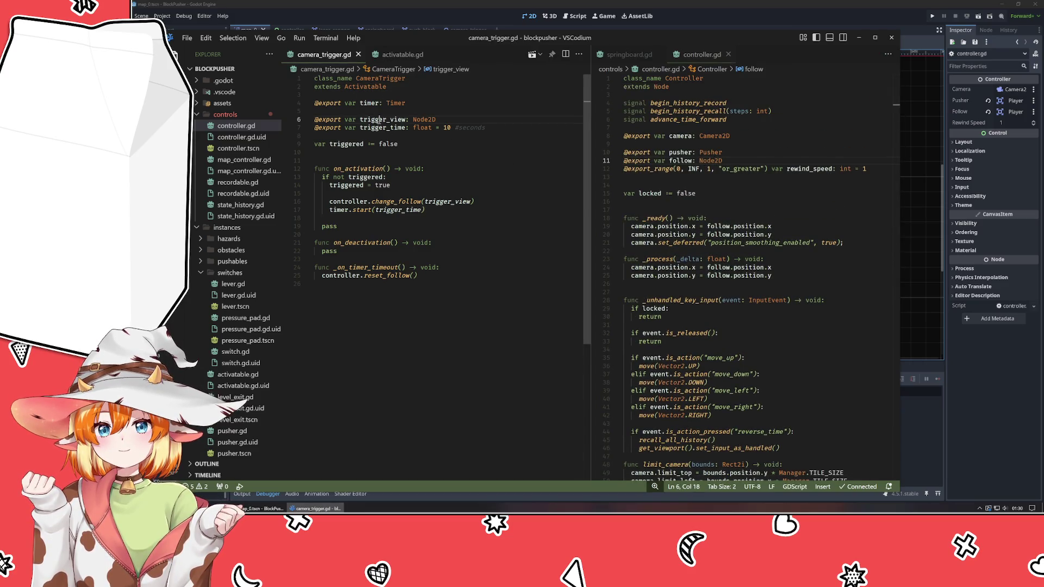
left_click(422, 119)
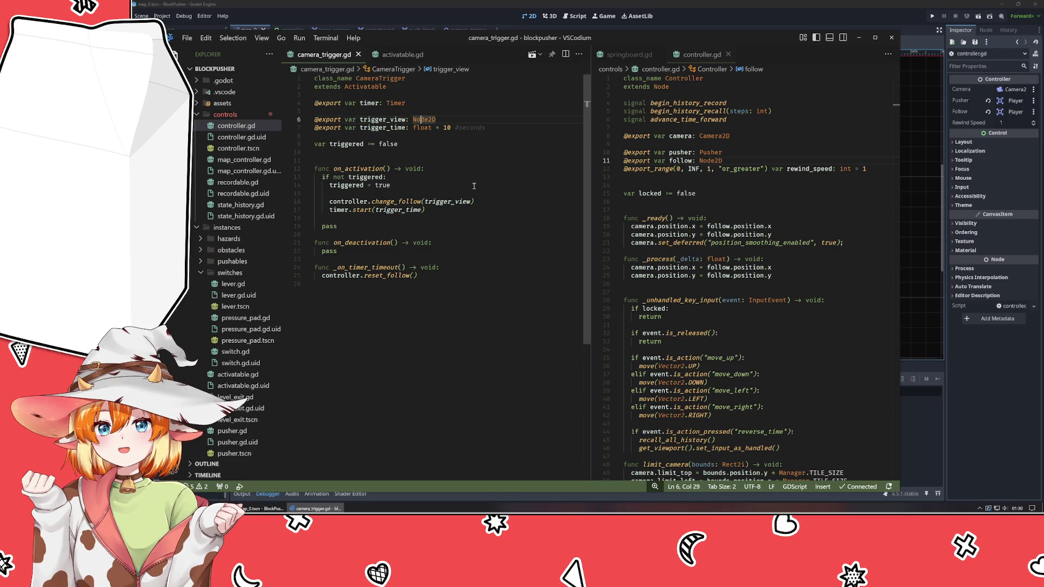
key("alt+Tab")
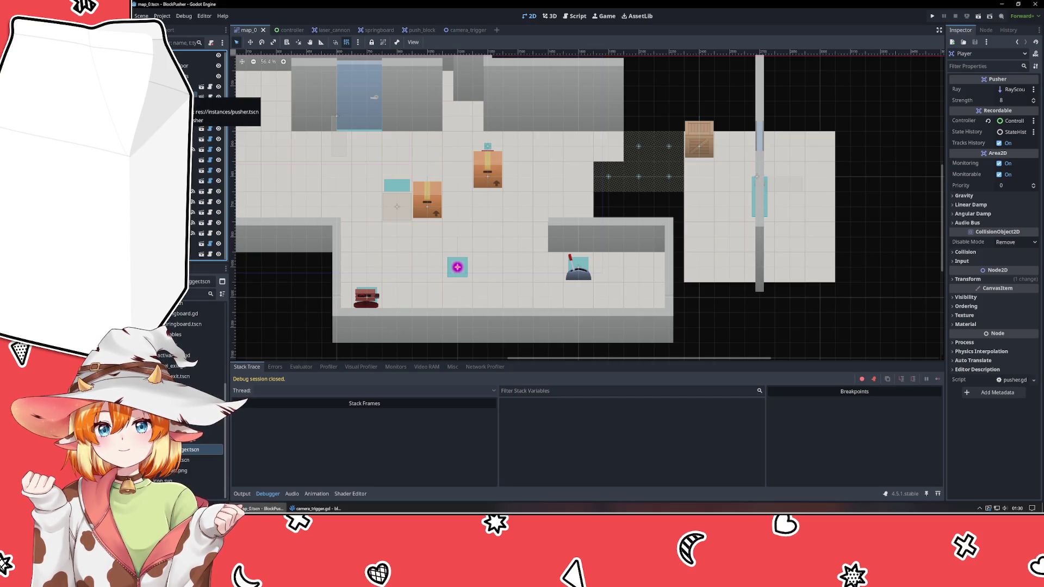
Step: Select the CameraTrigger node in map_0 and save the scene
left_click(724, 184)
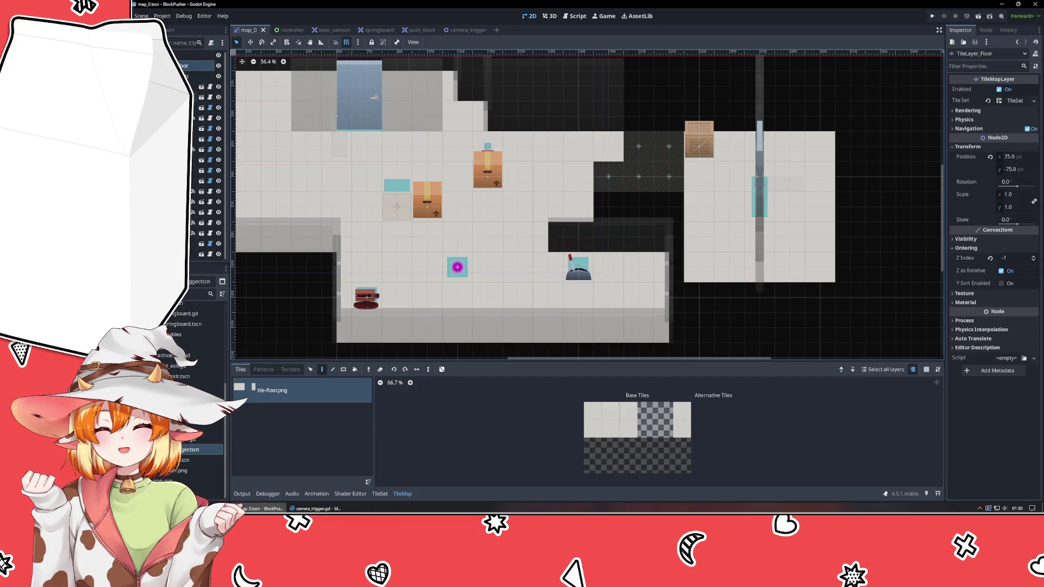
left_click(193, 254)
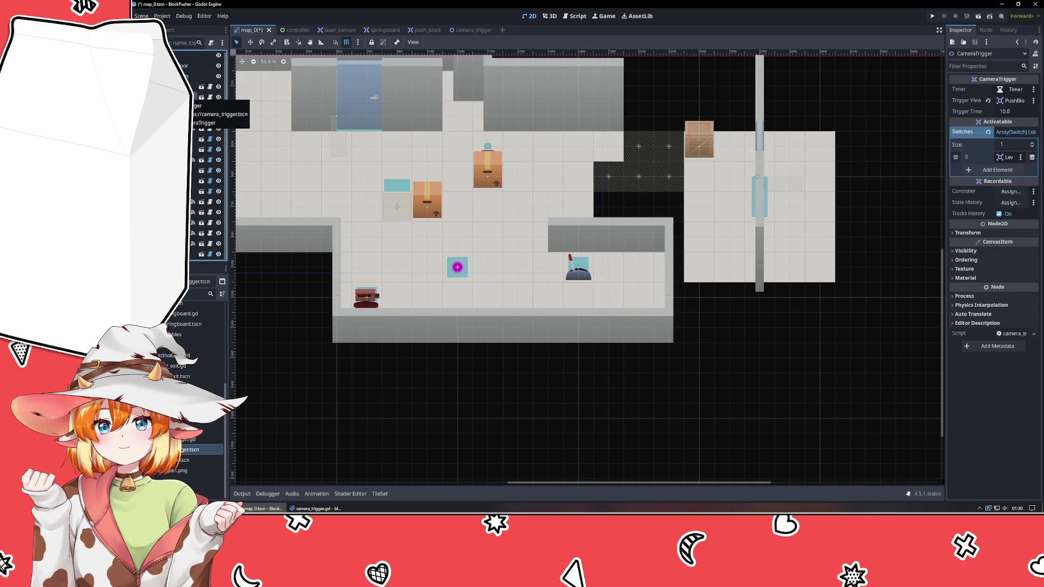
key("ctrl+s")
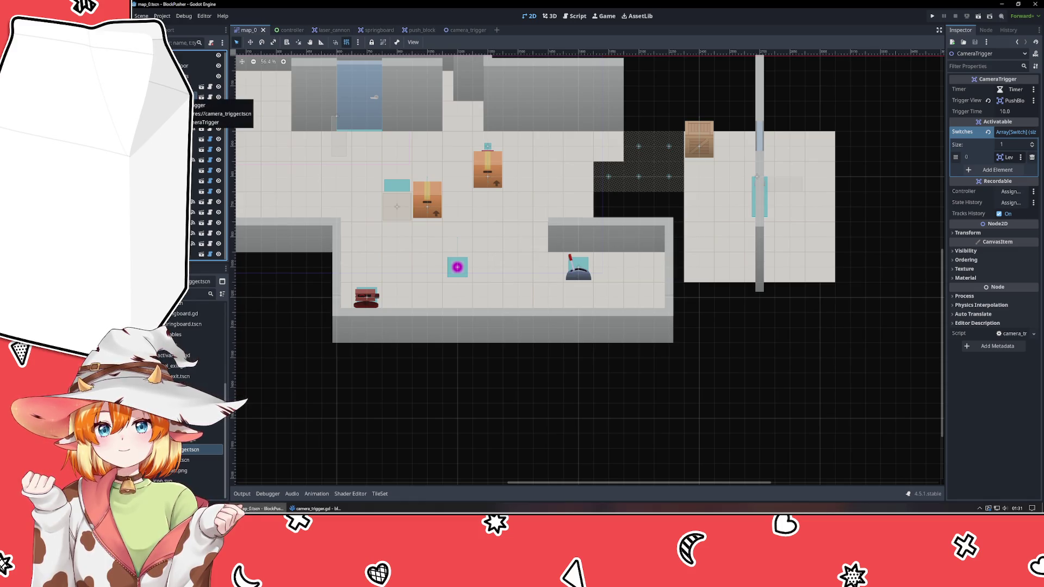
Step: Drag the CameraTrigger across the level to beside the right-hand crate
scroll(782, 276, "up", 3)
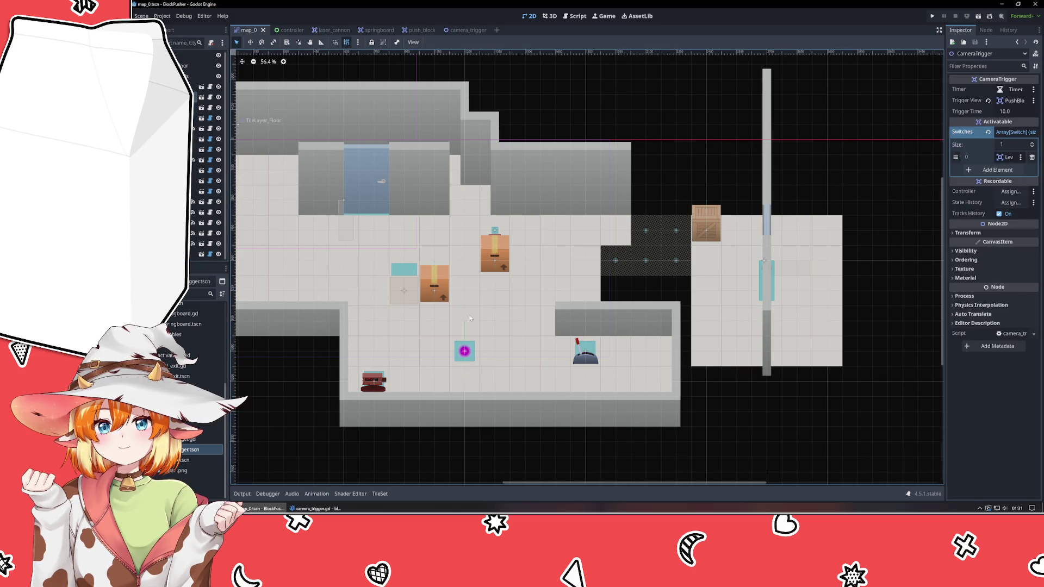
scroll(453, 319, "down", 2)
scroll(426, 316, "up", 2)
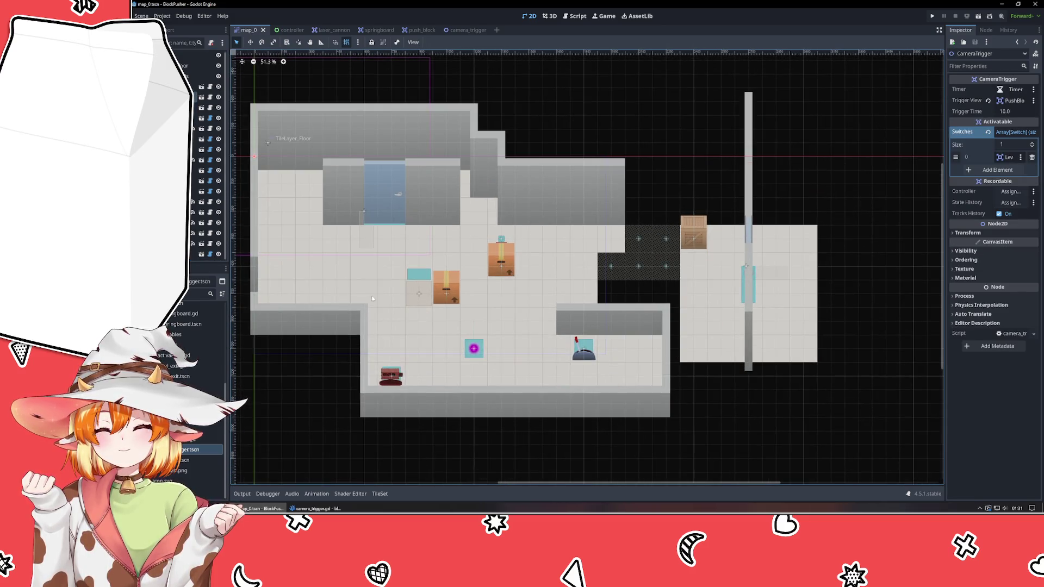
mouse_move(360, 282)
left_mouse_down()
mouse_move(413, 265)
mouse_move(493, 324)
left_mouse_up()
left_click_drag(488, 324, 447, 309)
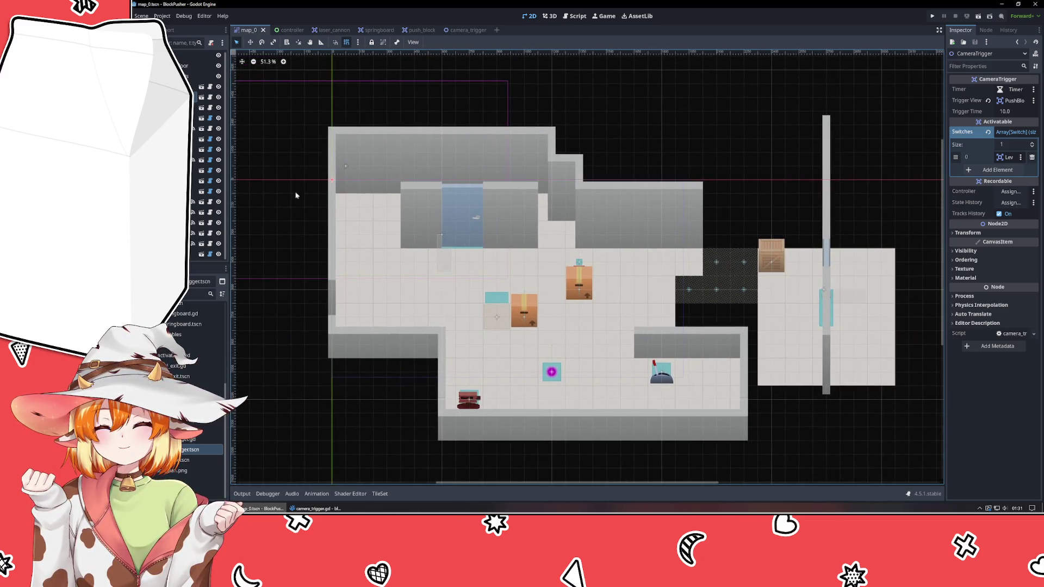
mouse_move(620, 279)
left_mouse_down()
mouse_move(788, 298)
mouse_move(776, 257)
mouse_move(823, 272)
mouse_move(779, 263)
left_mouse_up()
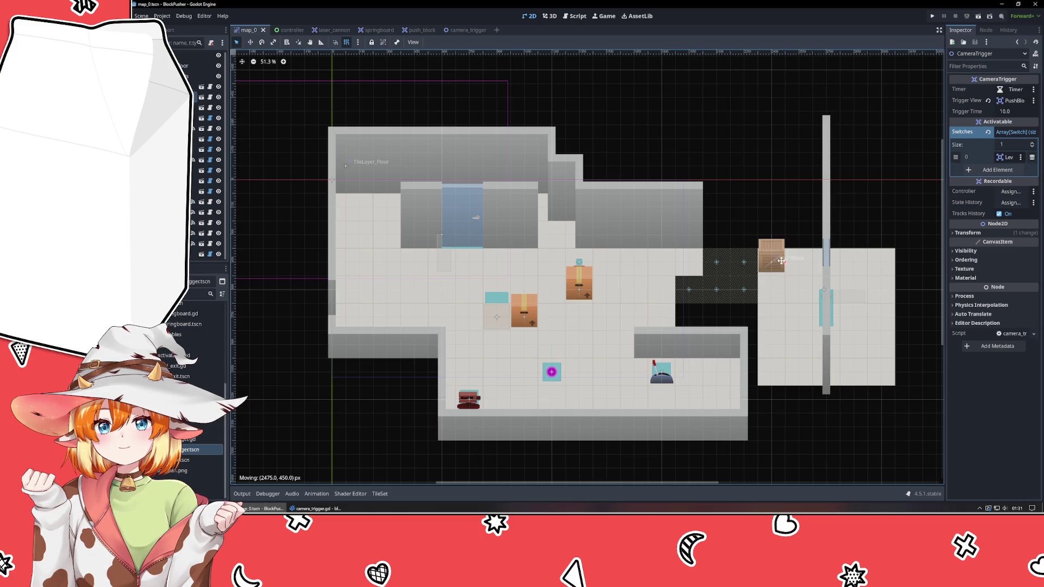
left_click(778, 263)
Step: Pan the view back, select the Map_0 root, and save the scene
left_click(790, 264)
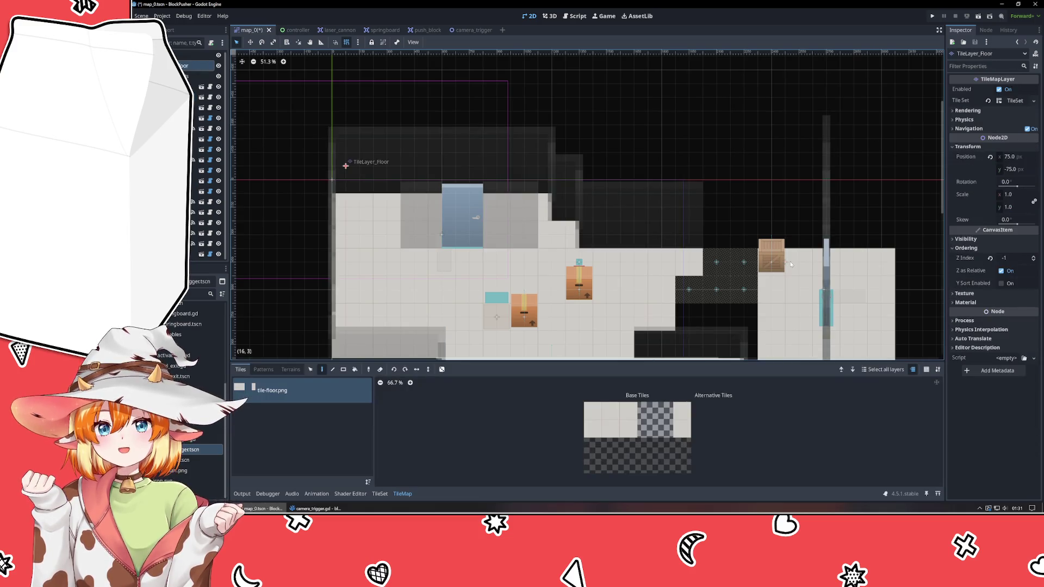
left_click_drag(788, 264, 668, 197)
left_click(668, 197)
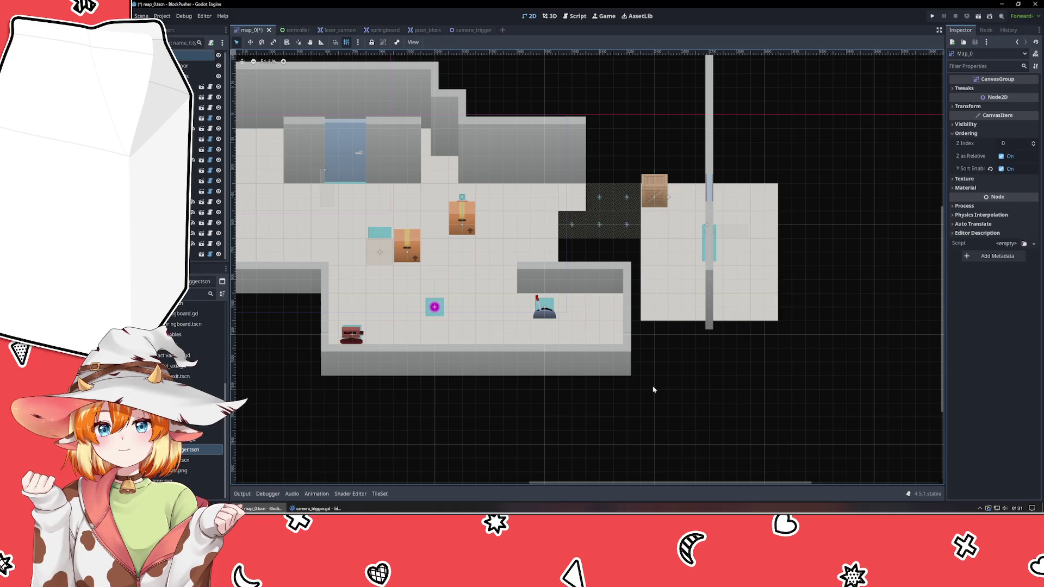
key("ctrl+s")
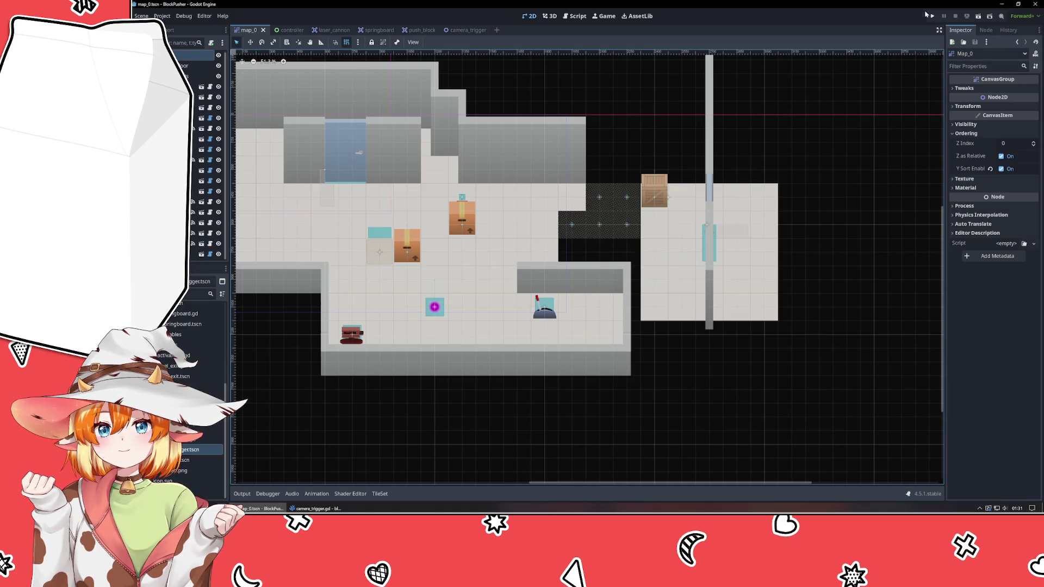
Step: Run the game and inspect the Area2D-versus-Node2D error's stack frame in the Debugger
left_click(932, 16)
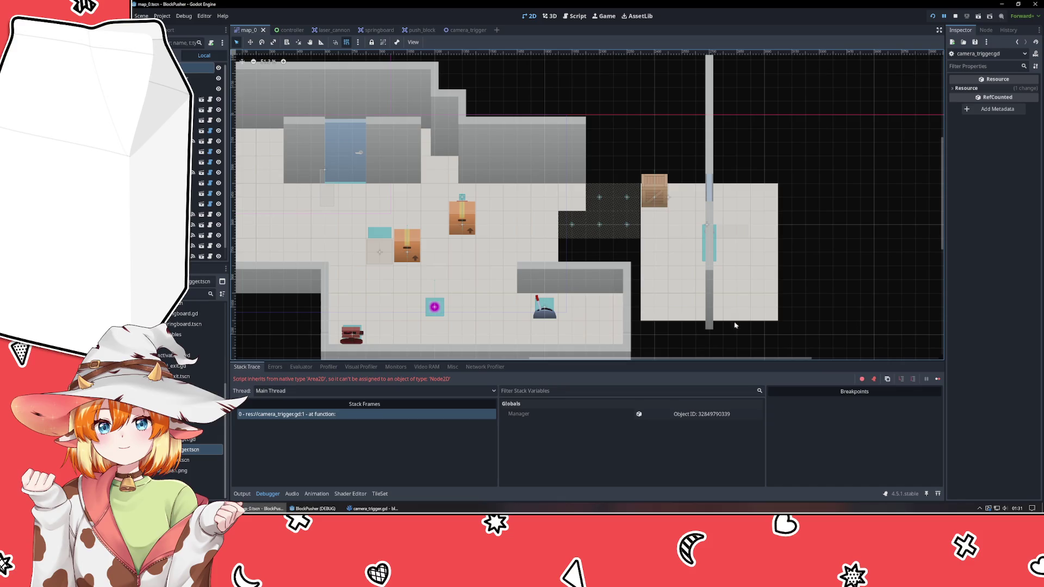
left_click(314, 417)
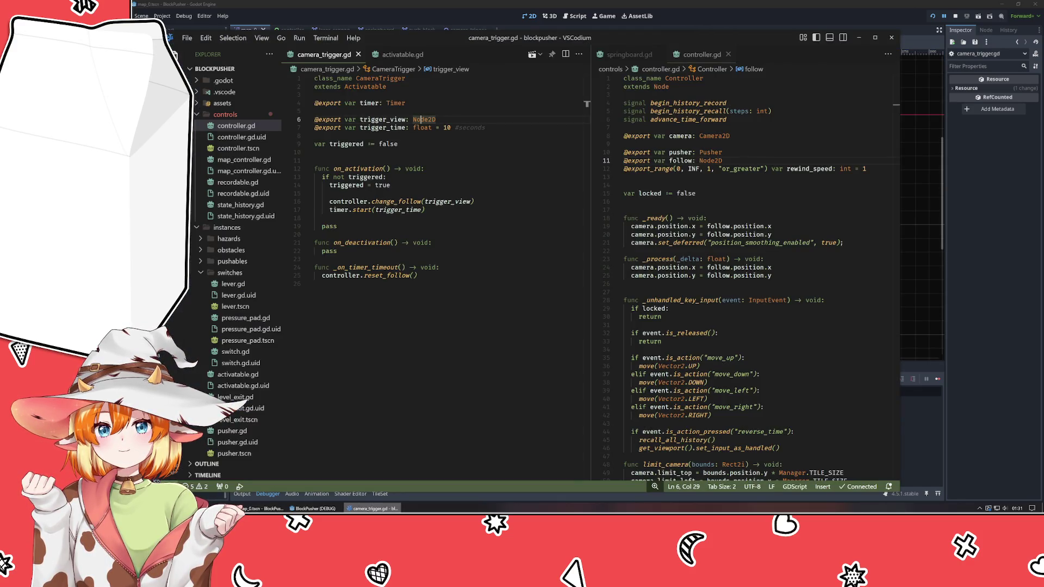
key("alt+Tab")
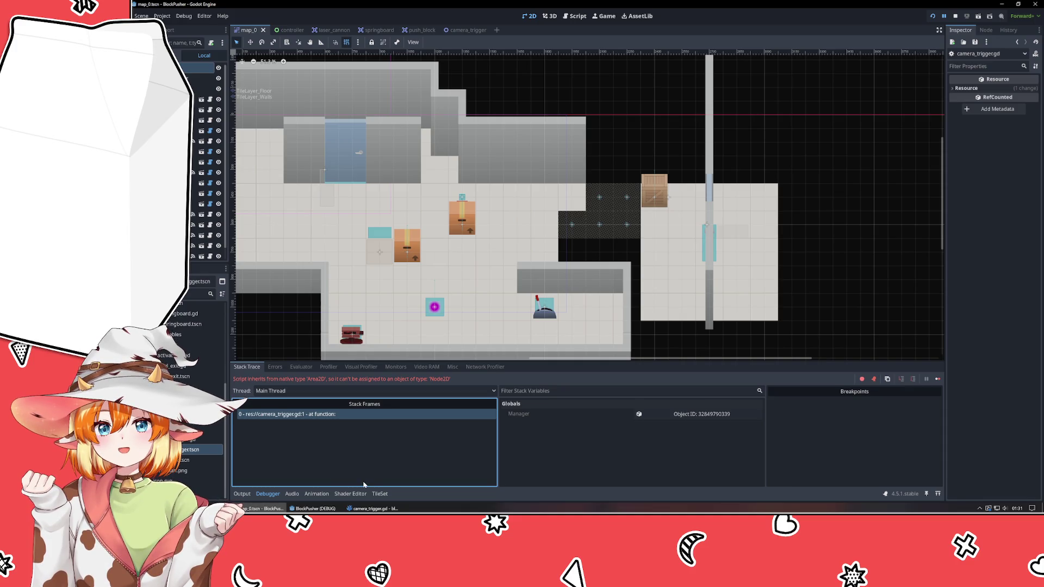
Step: Review camera_trigger.gd's class header, then stop the running game and reselect CameraTrigger
left_click(372, 509)
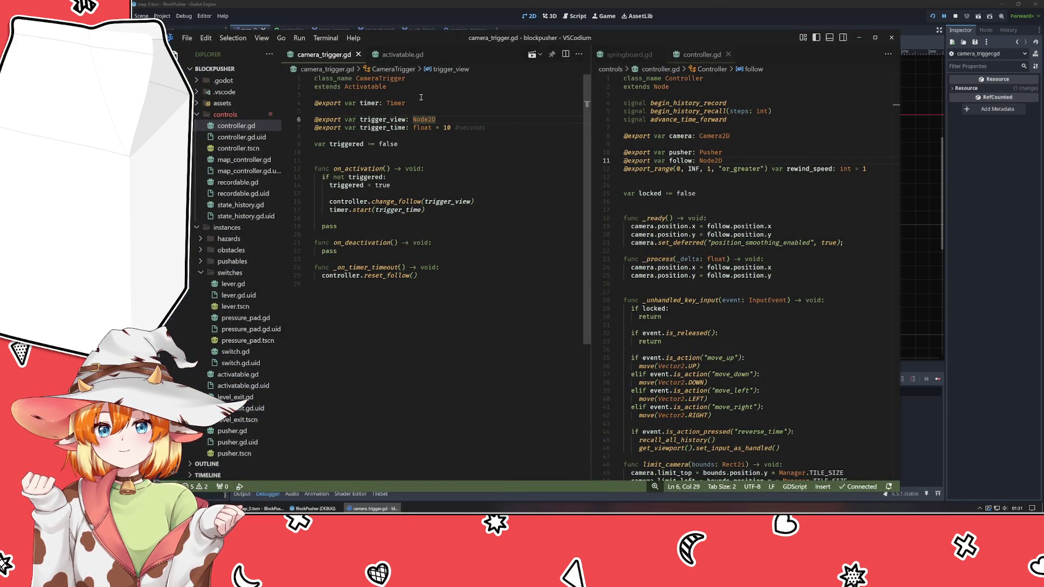
left_click(329, 94)
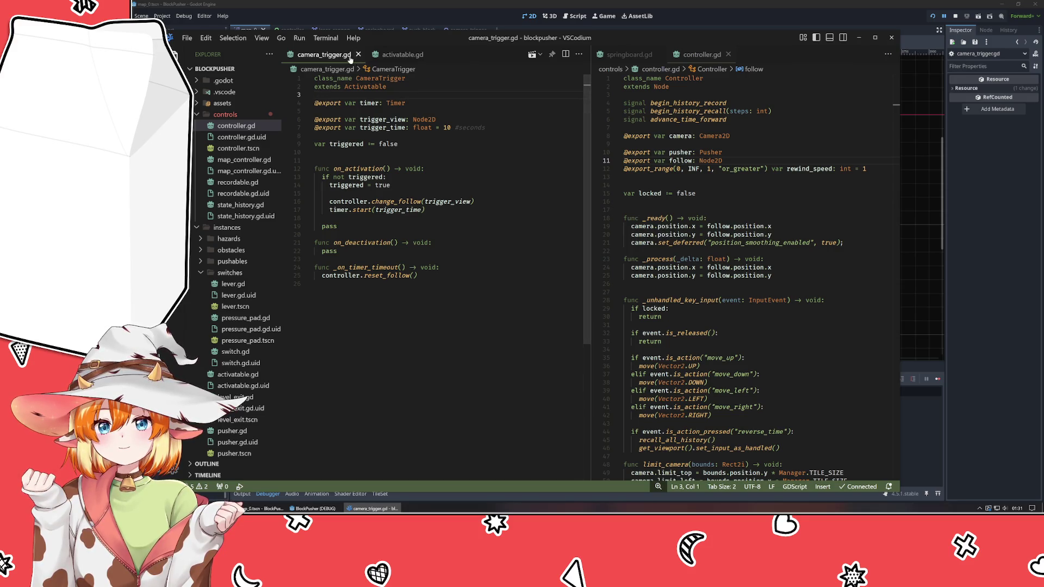
mouse_move(361, 88)
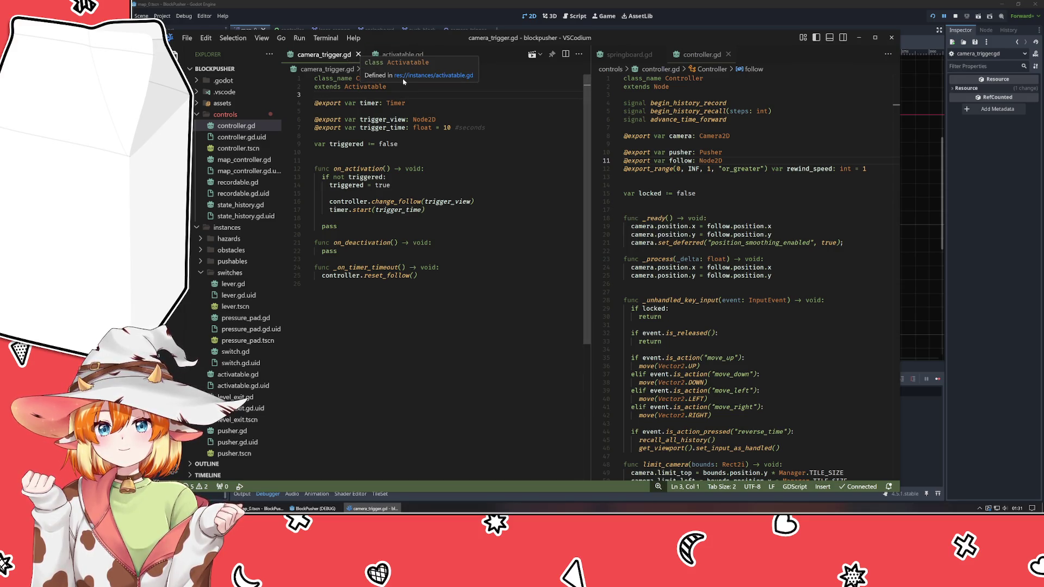
left_click(435, 322)
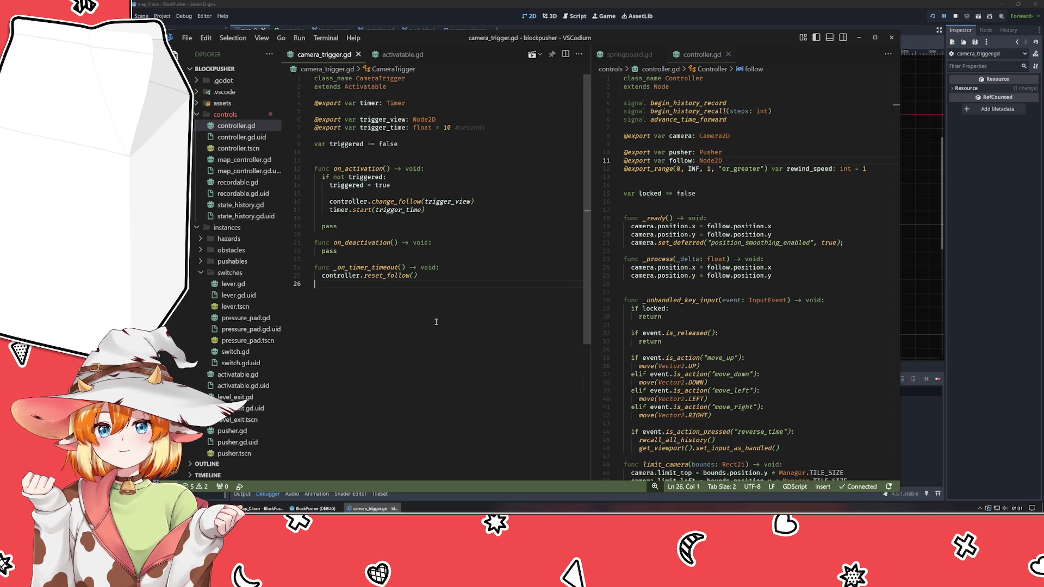
left_click(462, 20)
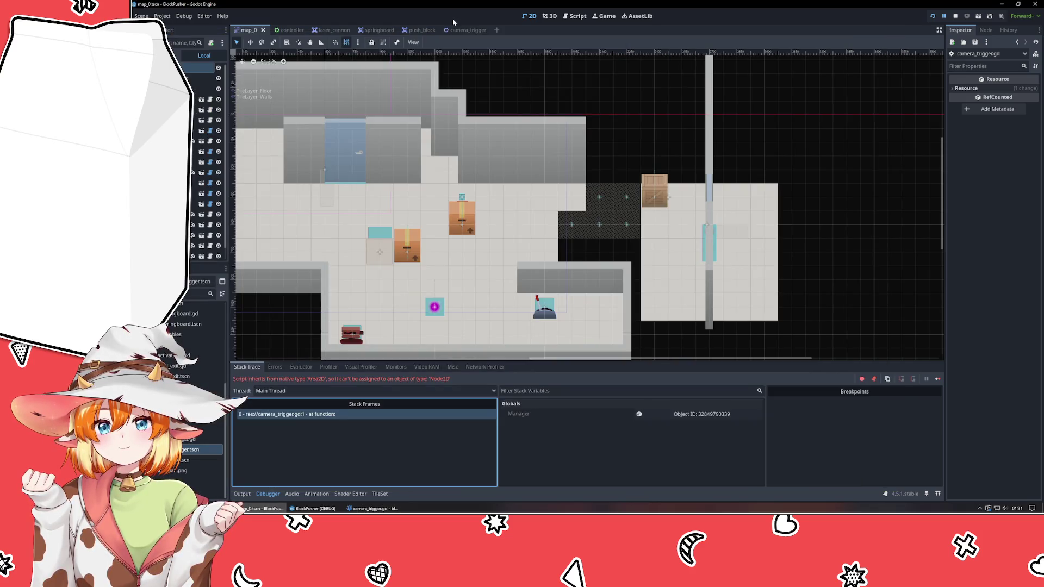
left_click(955, 16)
left_click(185, 96)
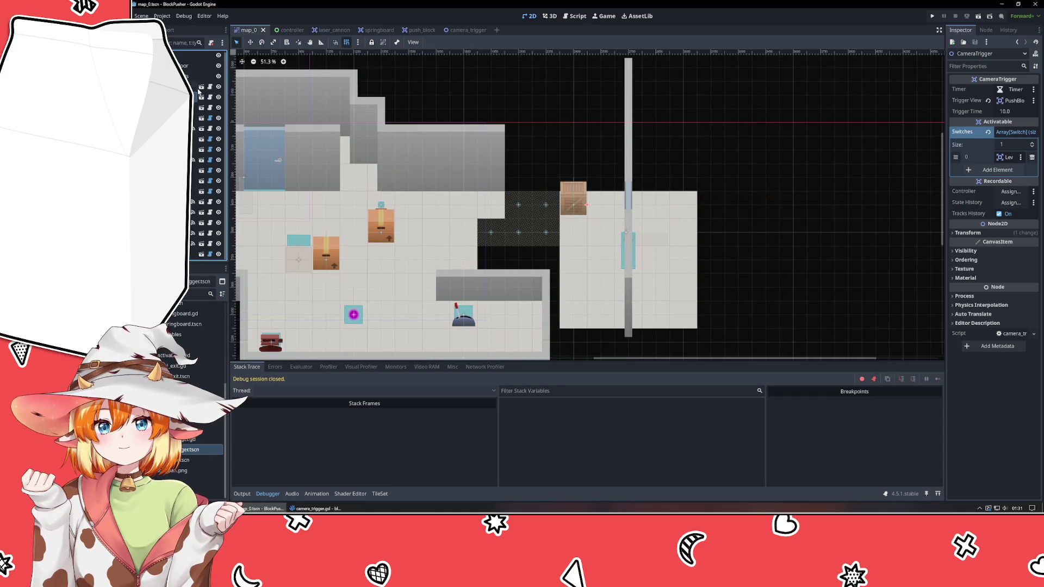
Step: Change the camera_trigger scene's root node type to Area2D
left_click(471, 31)
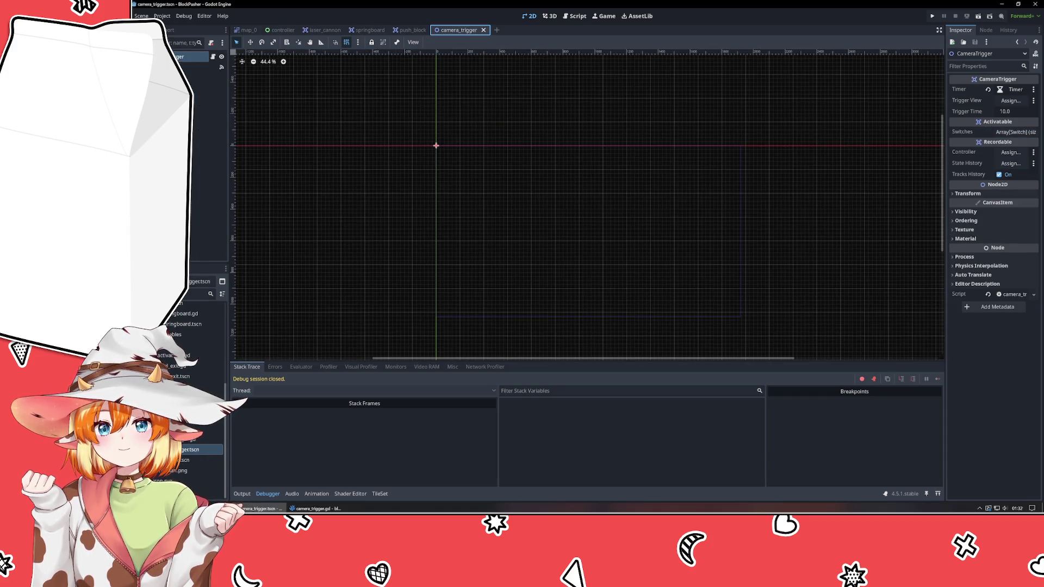
right_click(180, 59)
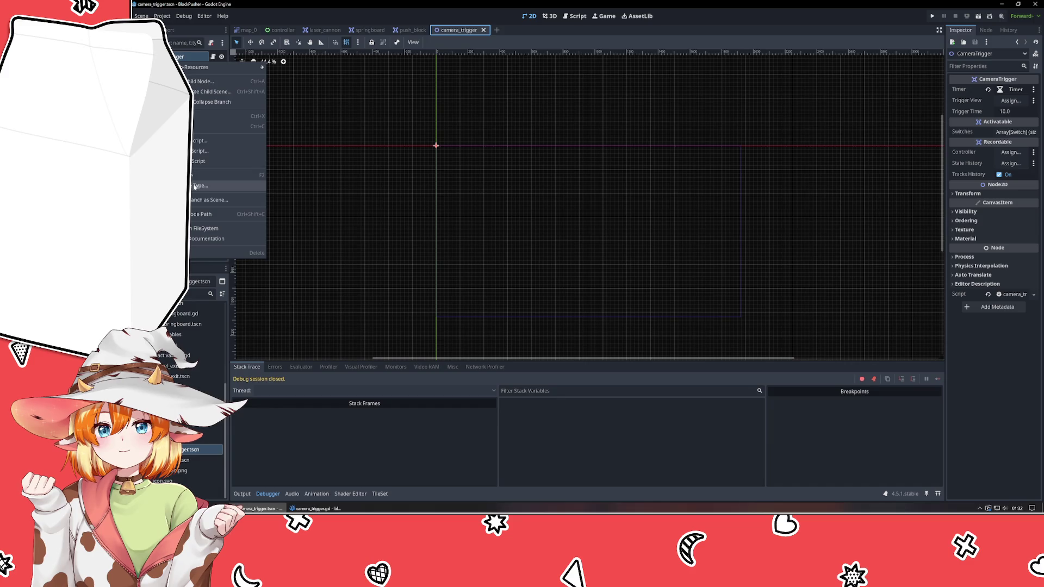
left_click(195, 186)
type("a")
scroll(467, 189, "down", 1)
double_click(436, 206)
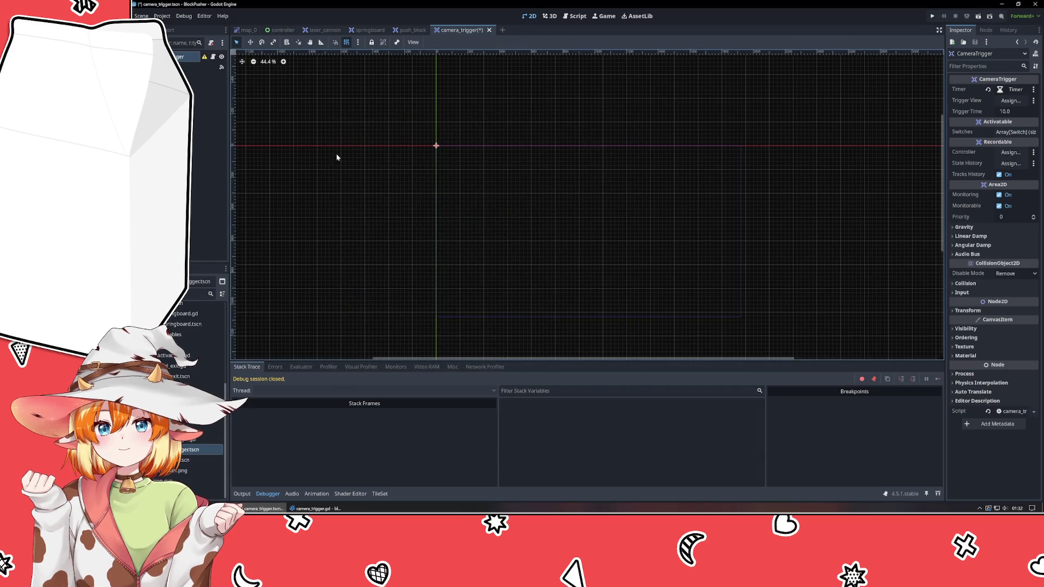
Step: Add a CollisionShape2D child and open its list of shape types
right_click(194, 104)
left_click(214, 108)
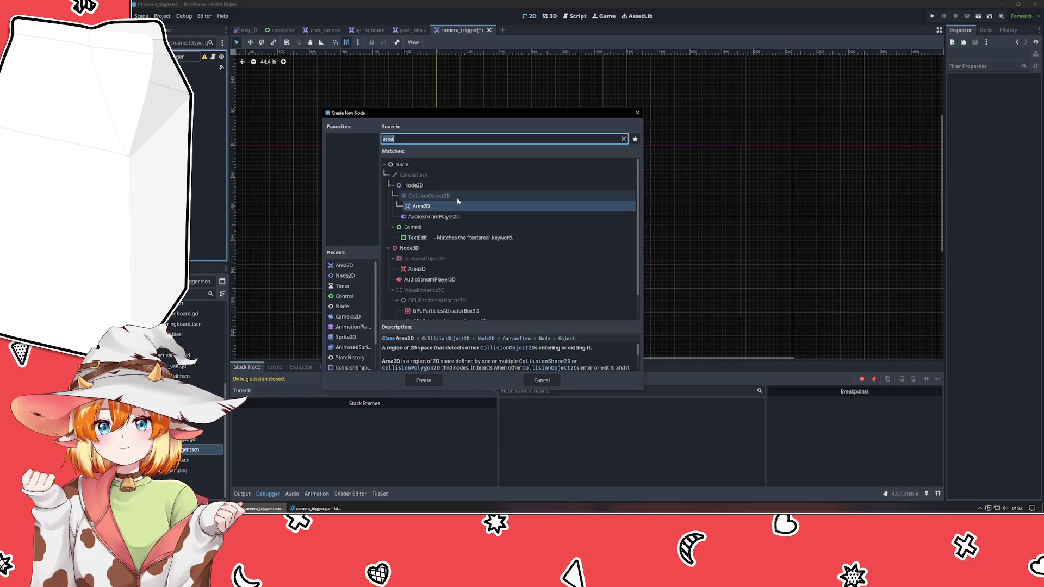
type("coll")
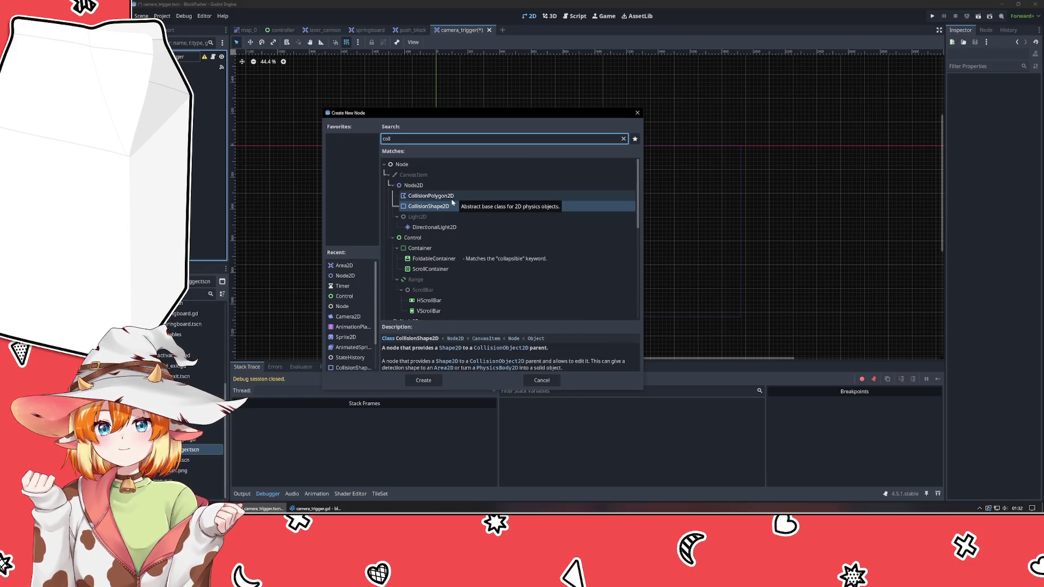
double_click(449, 206)
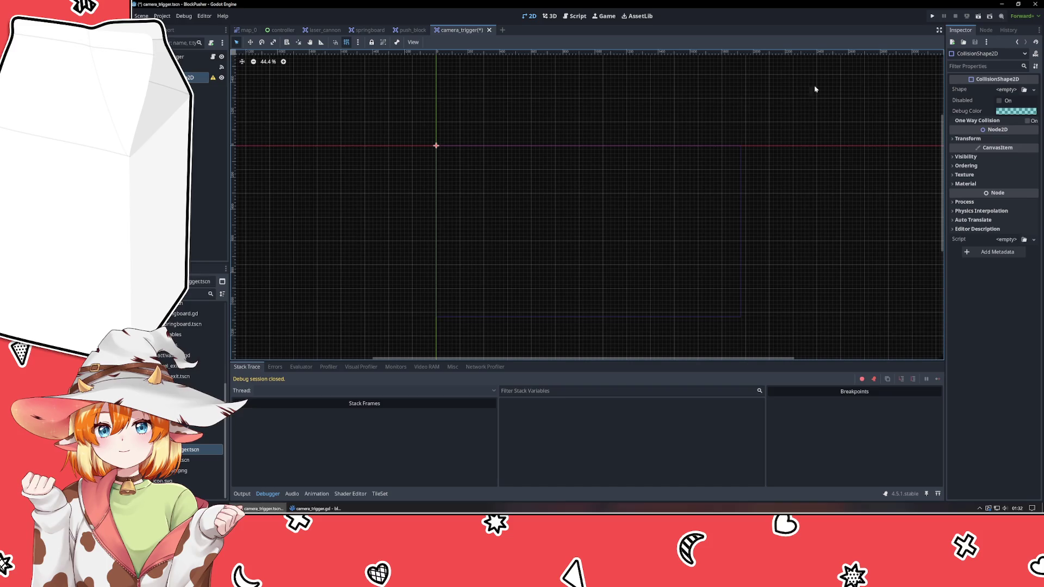
left_click(1007, 90)
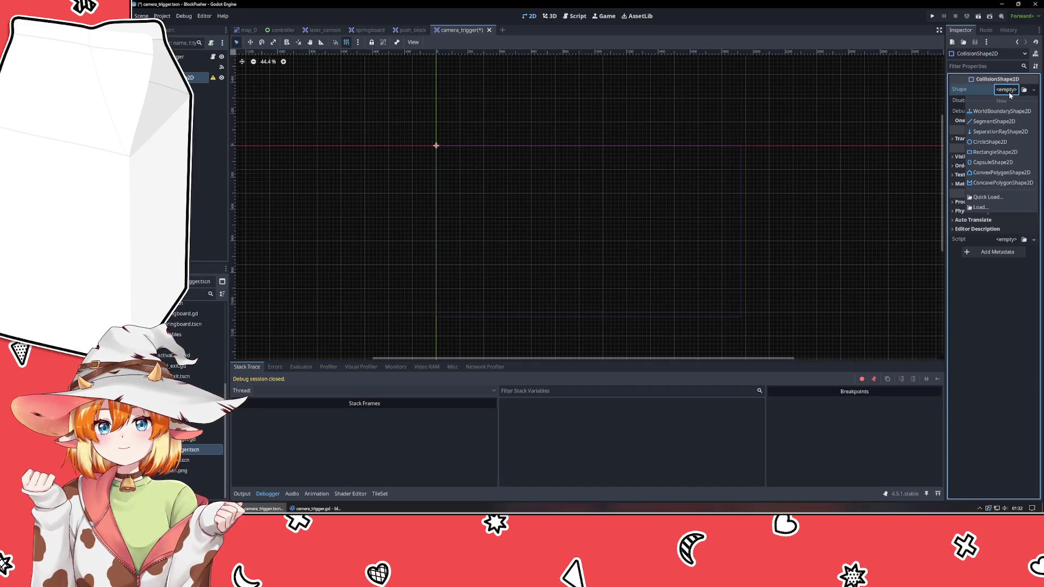
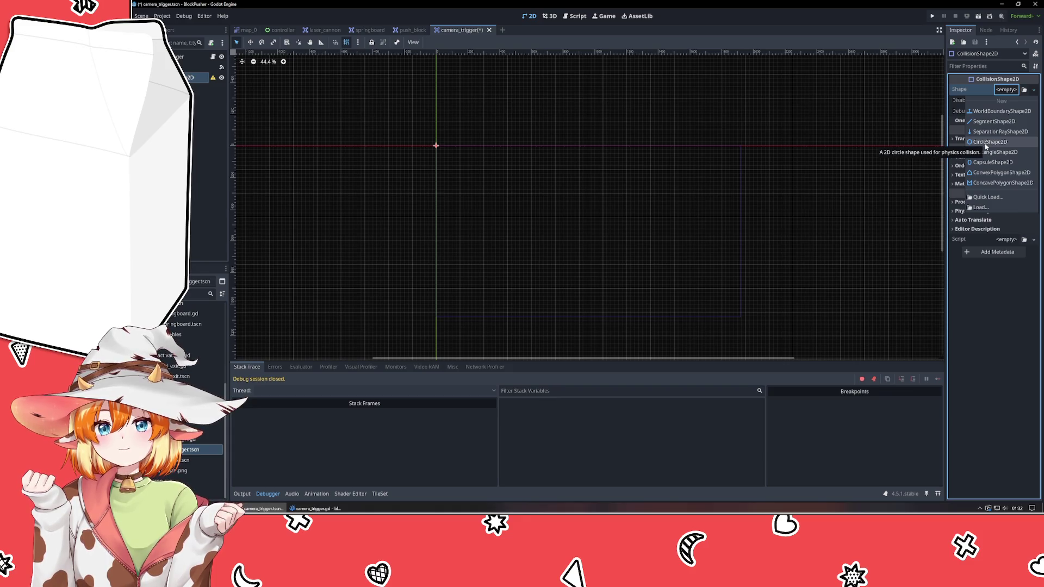
Step: Give the trigger's collision shape a new CircleShape2D and save the camera_trigger scene
left_click(986, 142)
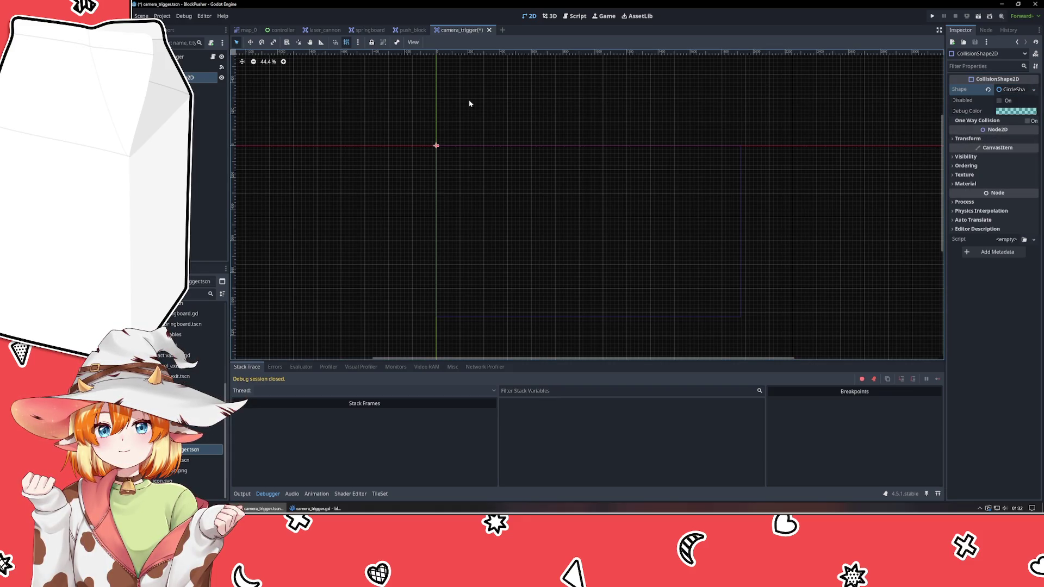
scroll(391, 126, "down", 2)
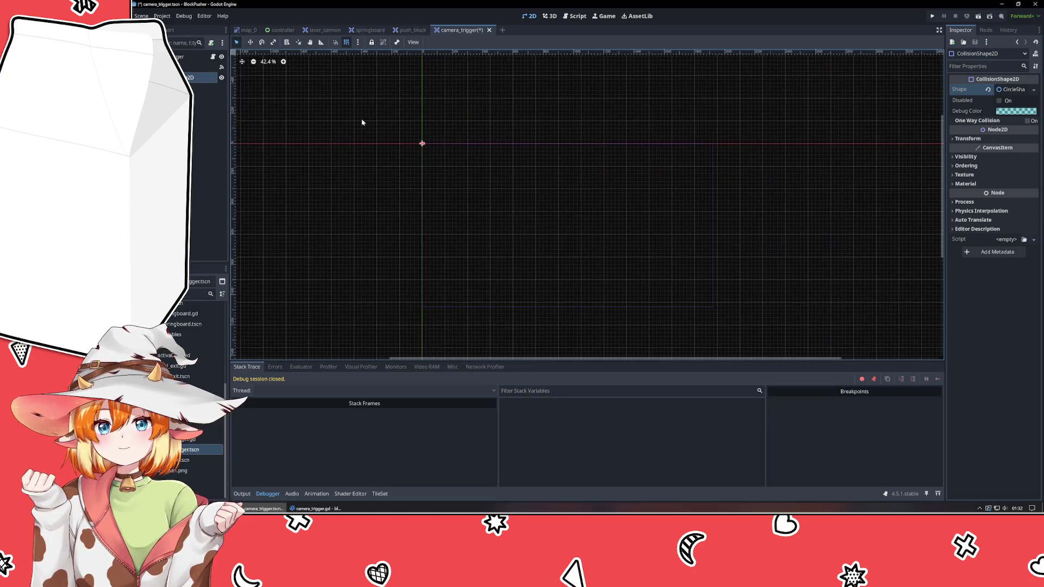
key("ctrl+s")
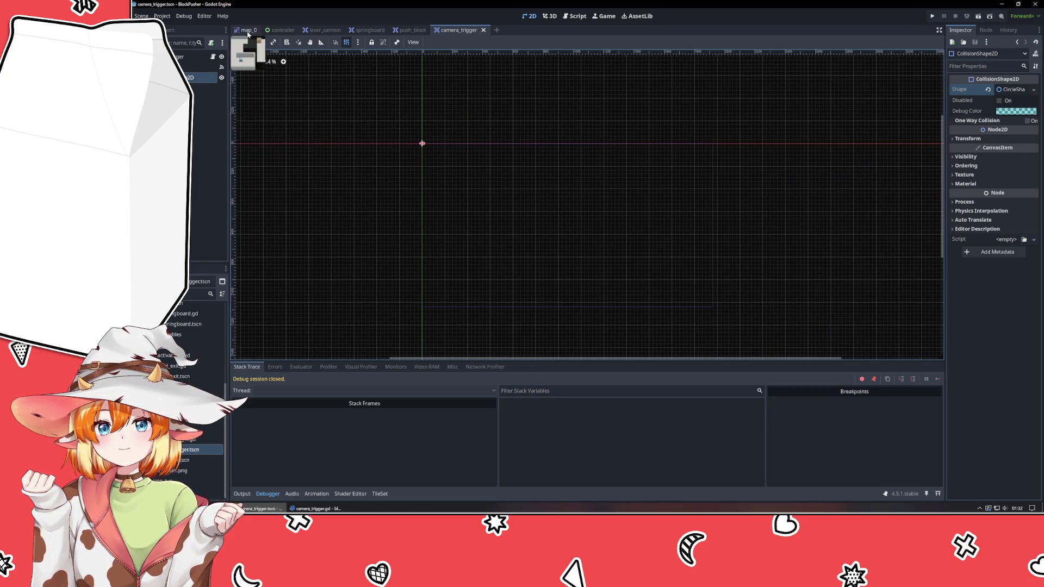
left_click(245, 30)
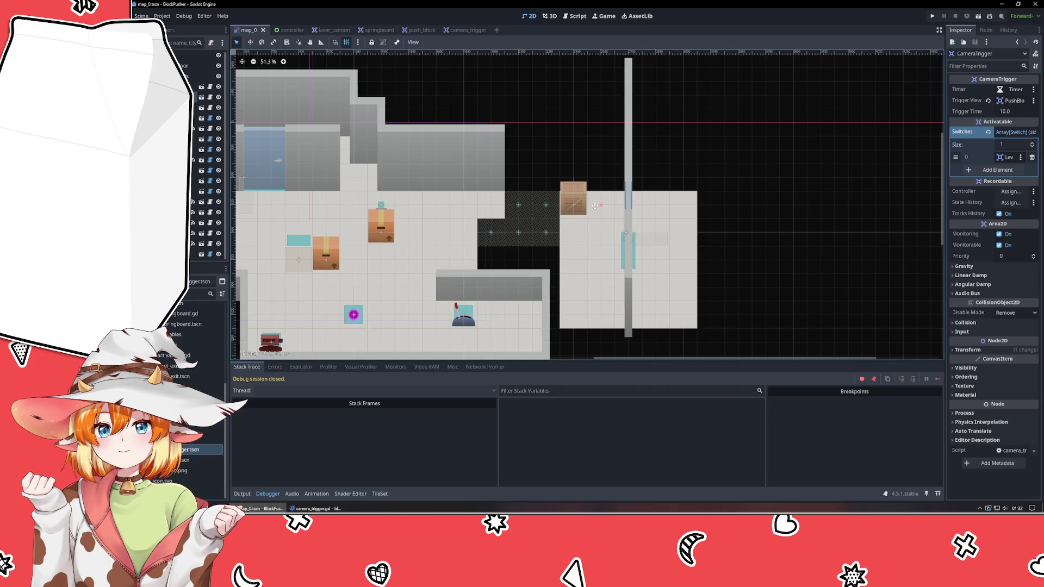
Step: Uncheck Collision Layer 1 and Mask 1 on CameraTrigger, save, and show the map_0 scene
left_click(473, 30)
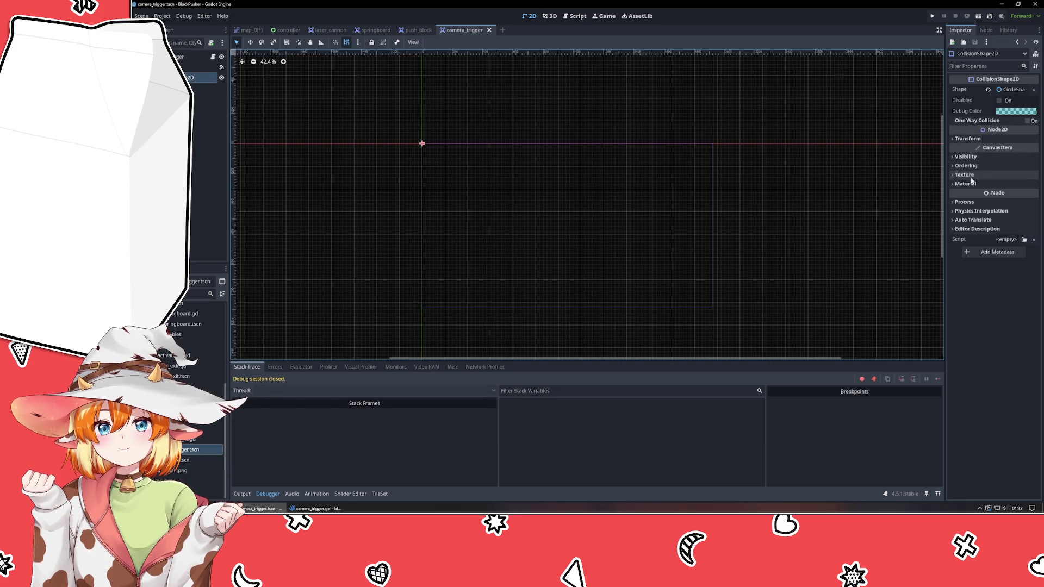
left_click(180, 57)
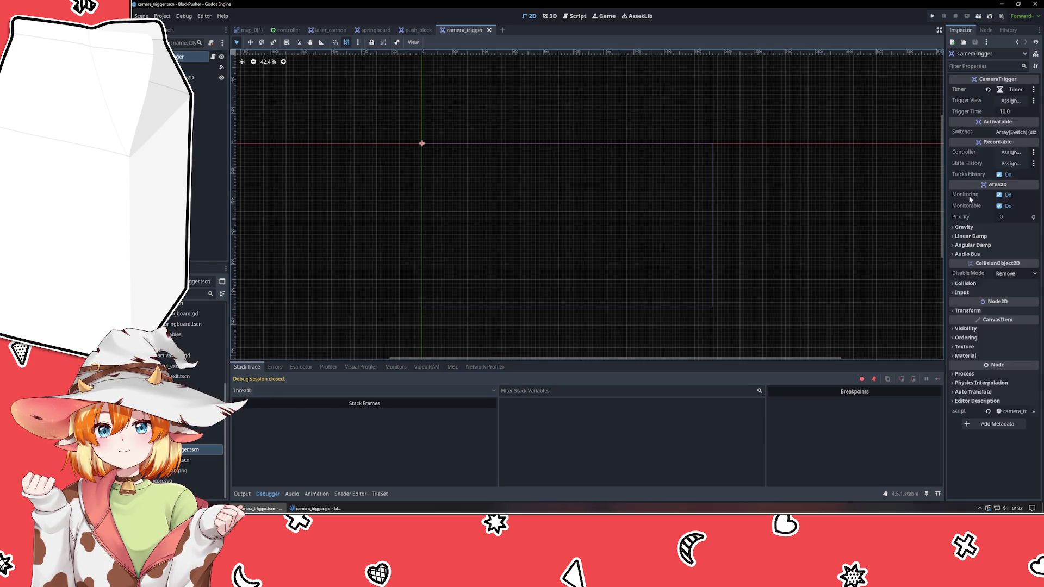
left_click(966, 283)
left_click(958, 306)
left_click(958, 340)
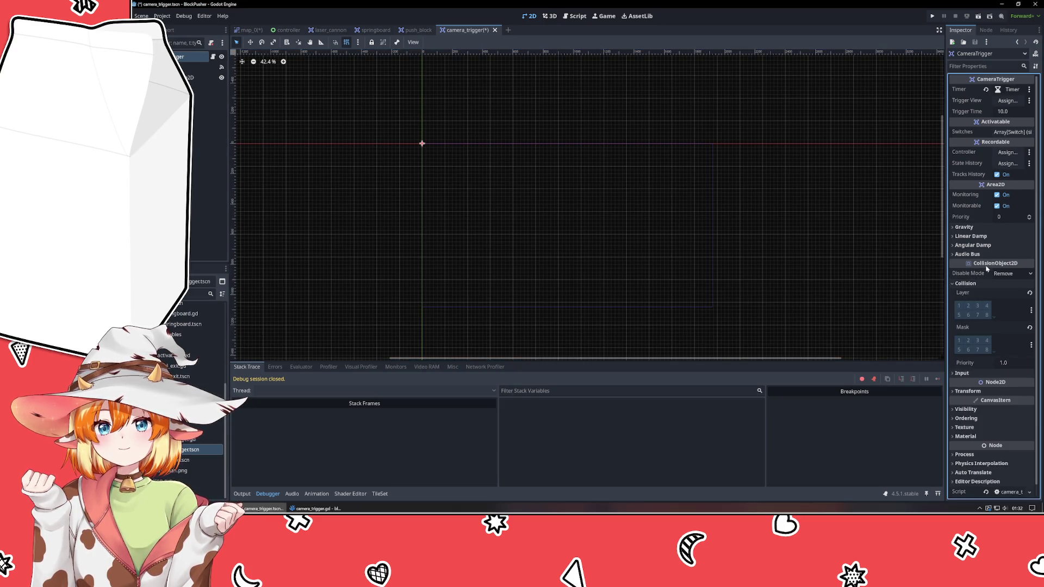
left_click(965, 283)
left_click(644, 230)
key("ctrl+s")
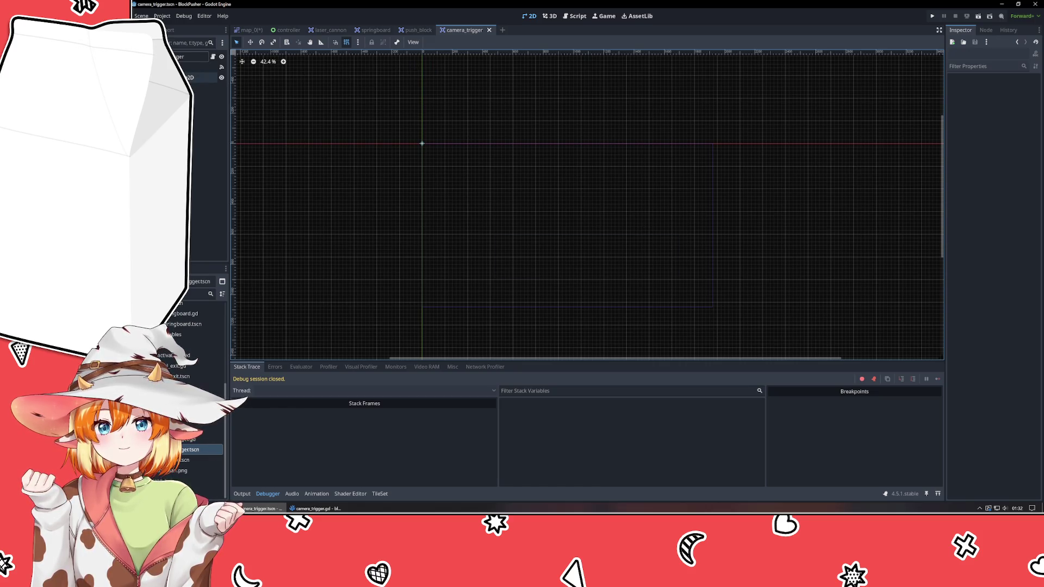
left_click(248, 30)
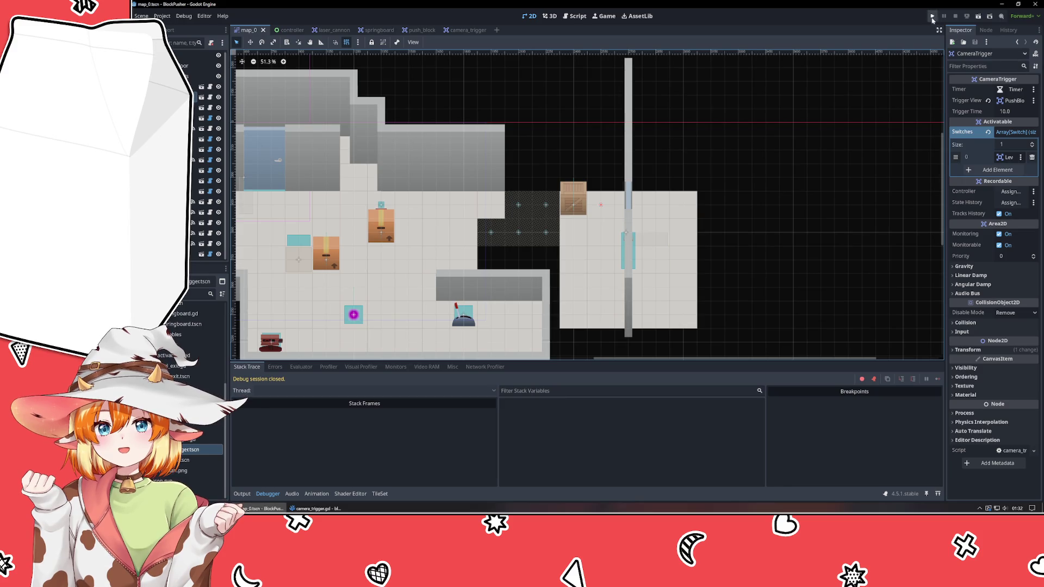
Step: Test-run the game, then change the CameraTrigger root node's type to Node2D
left_click(932, 18)
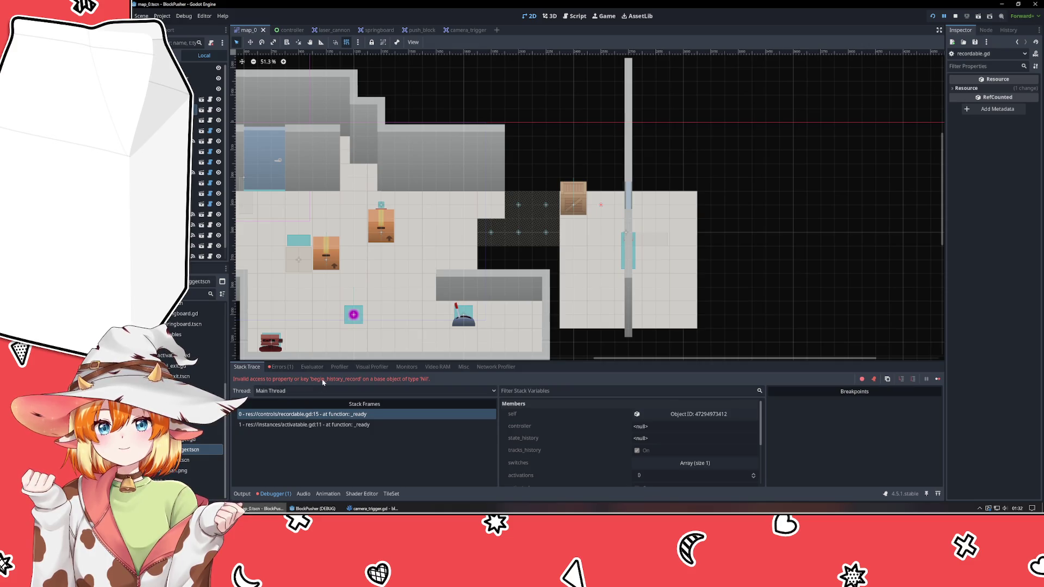
left_click(955, 15)
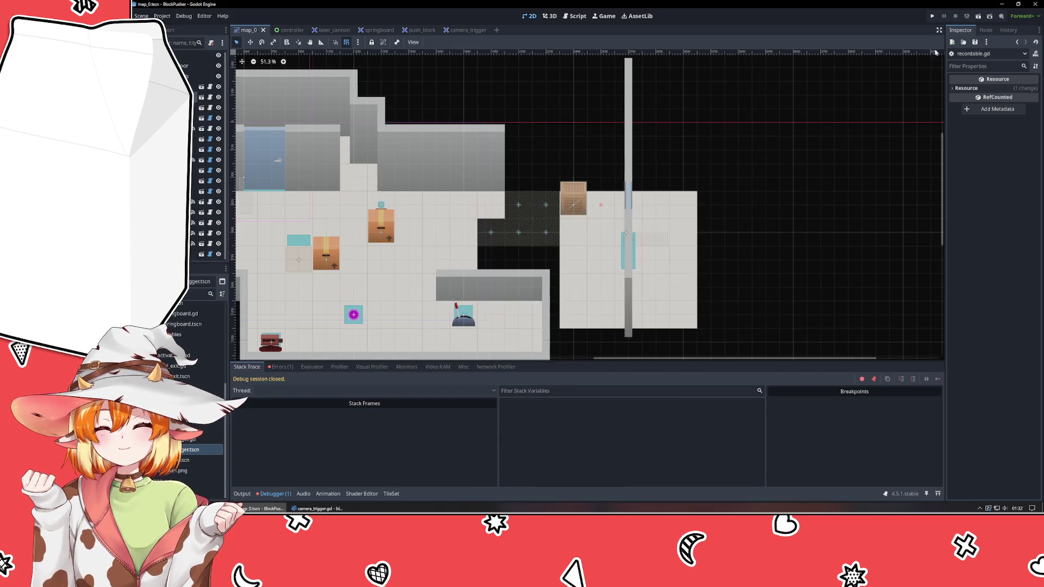
left_click(459, 30)
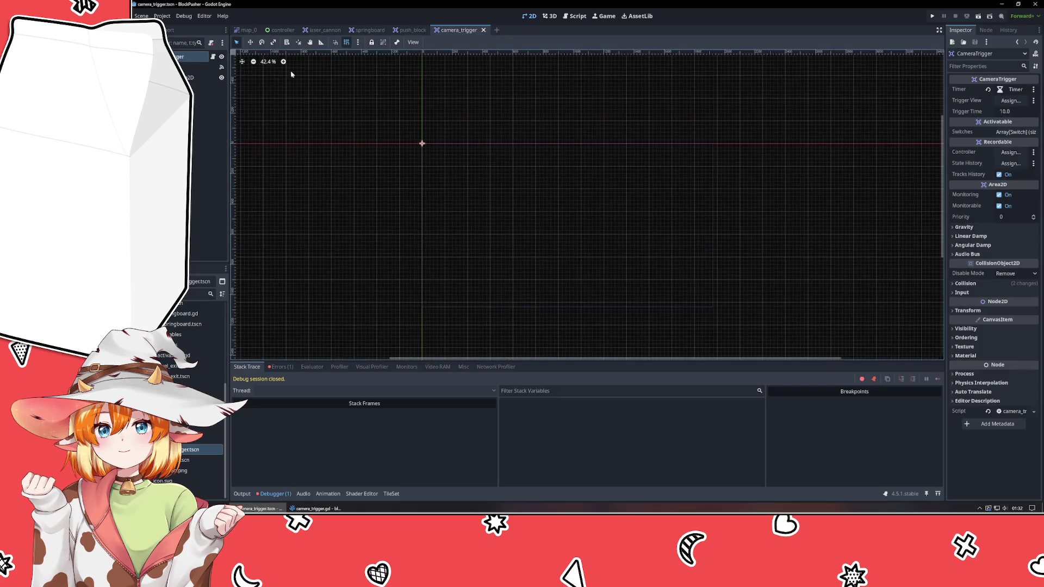
right_click(187, 59)
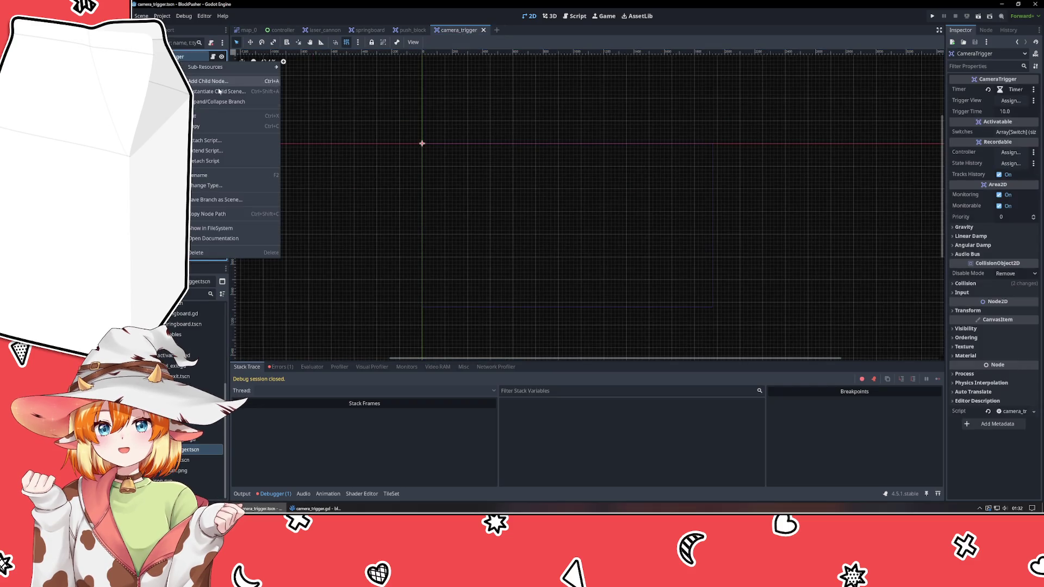
left_click(210, 186)
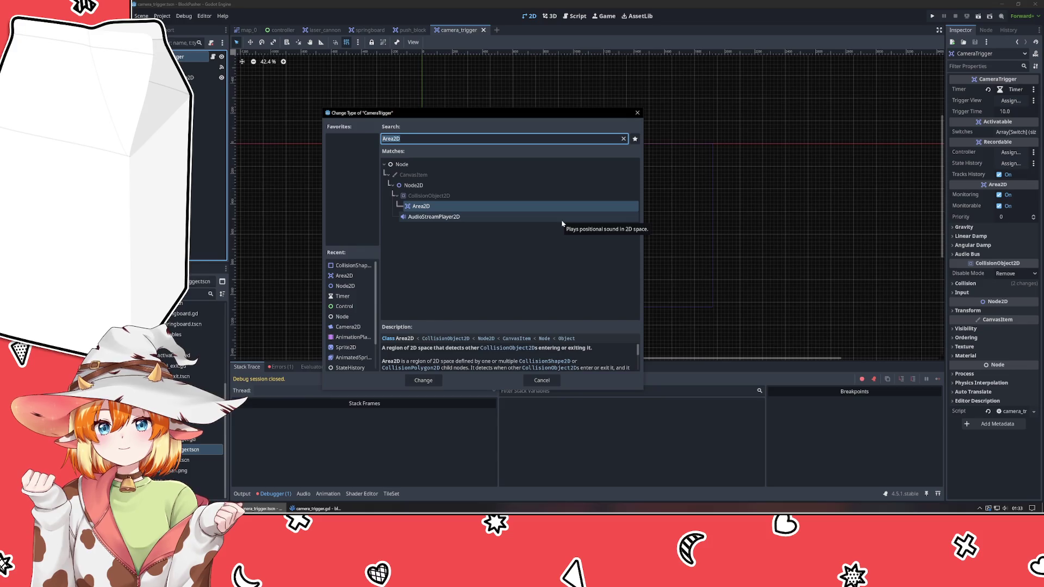
type("Node2D")
double_click(397, 185)
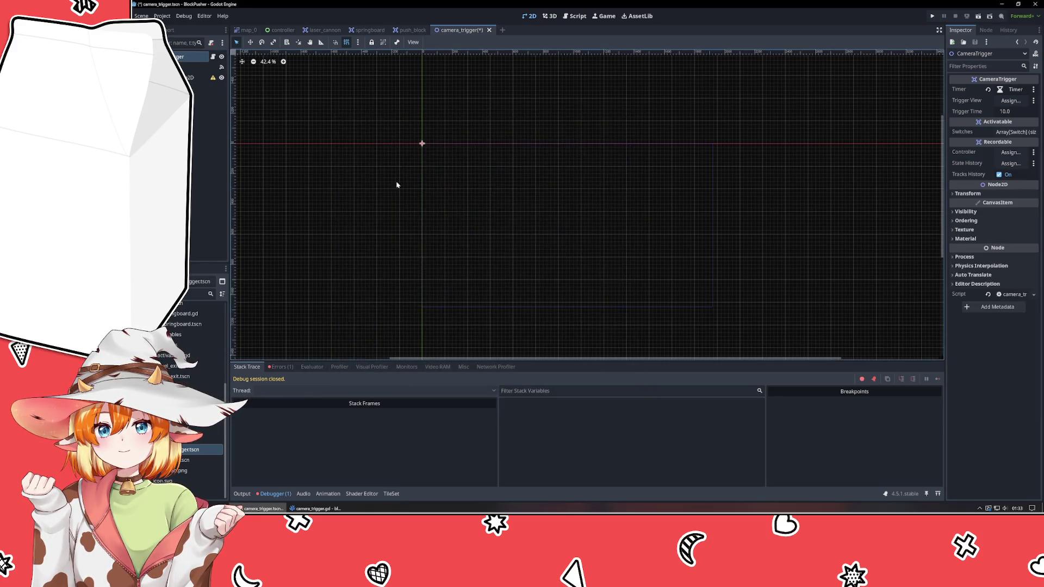
Step: Delete the CollisionShape2D child and select the extends line of camera_trigger.gd in VSCodium
left_click(190, 77)
key("Delete")
key("Return")
left_click(182, 57)
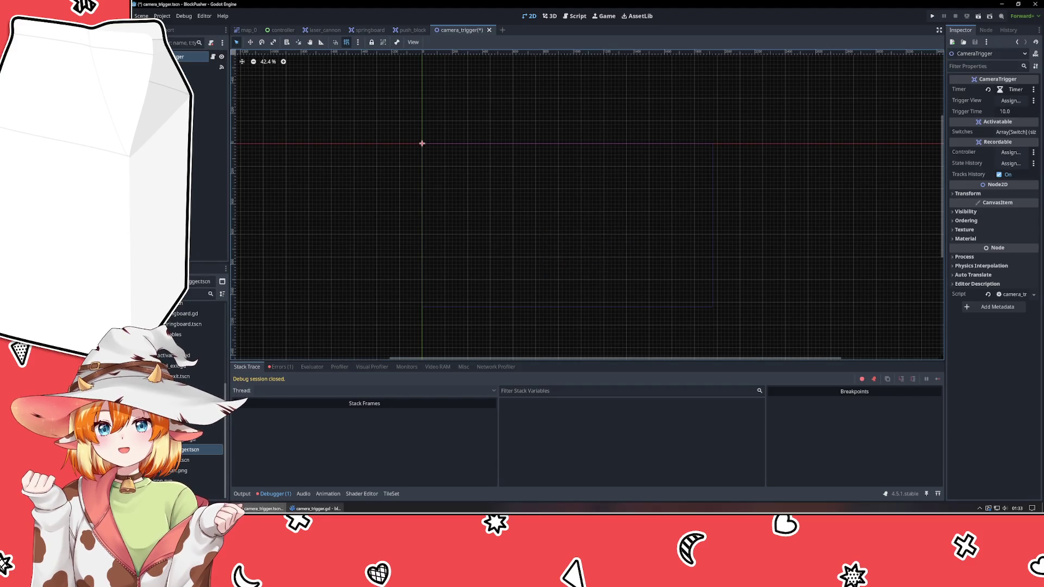
left_click(319, 509)
left_click(409, 87)
key("ctrl+shift+Left")
key("ctrl+shift+Left")
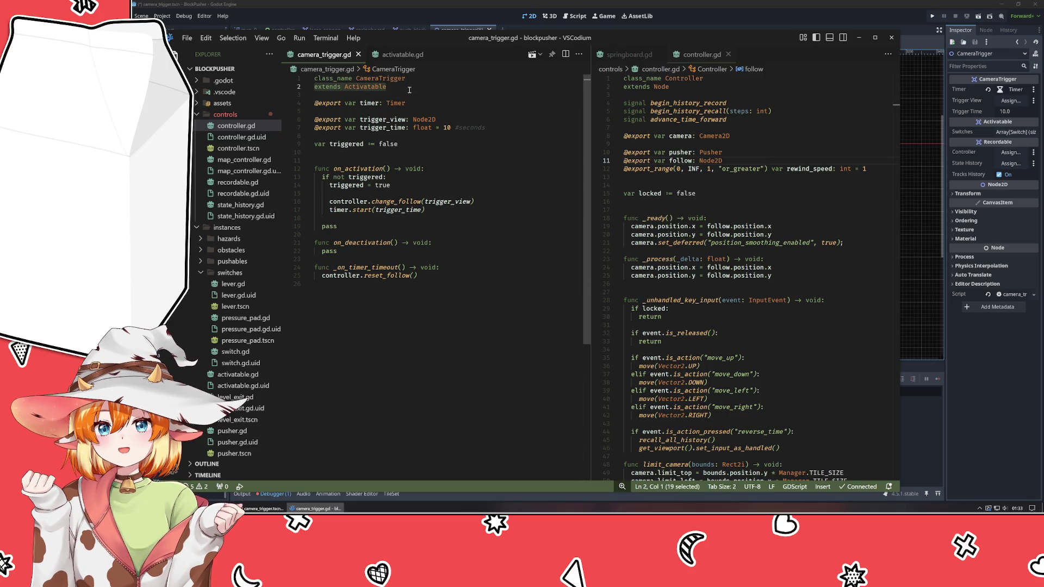
Step: Make camera_trigger.gd extend Node2D, save, and open activatable.gd side by side
type("extends Node2")
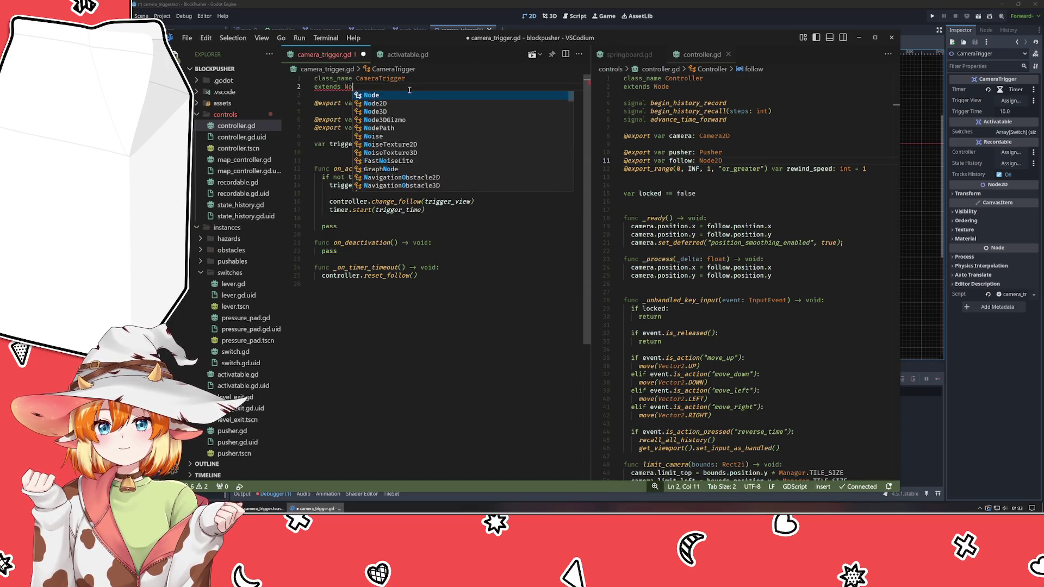
key("Return")
key("ctrl+s")
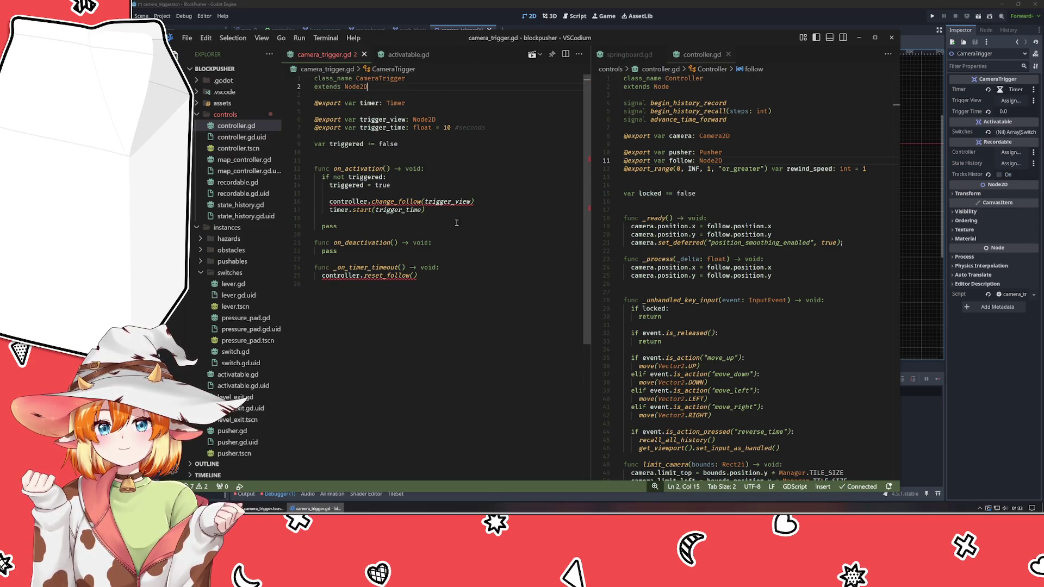
scroll(690, 330, "down", 4)
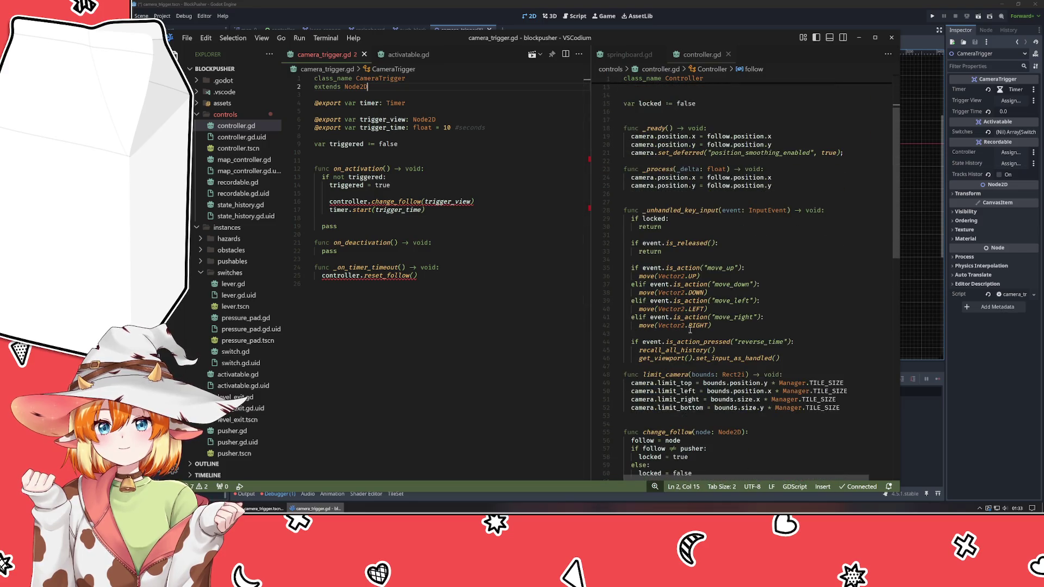
mouse_move(408, 55)
left_mouse_down()
mouse_move(490, 87)
mouse_move(699, 205)
left_mouse_up()
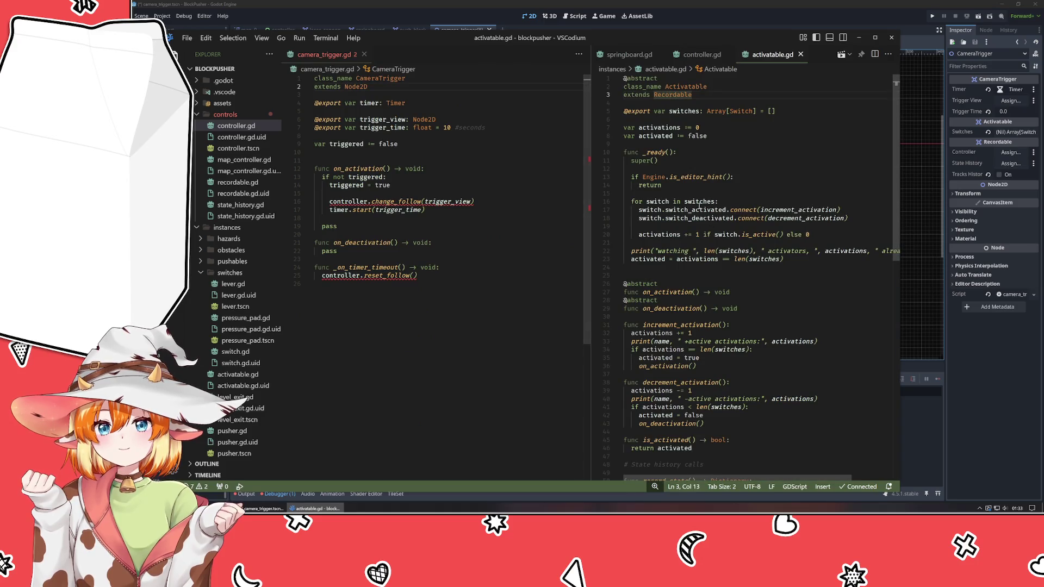
left_click(794, 111)
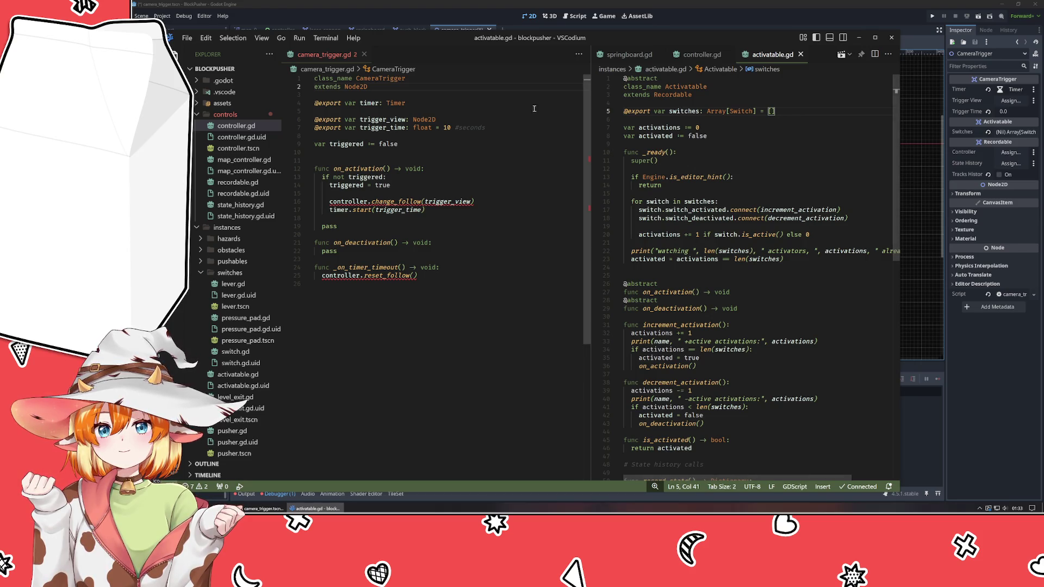
left_click(451, 104)
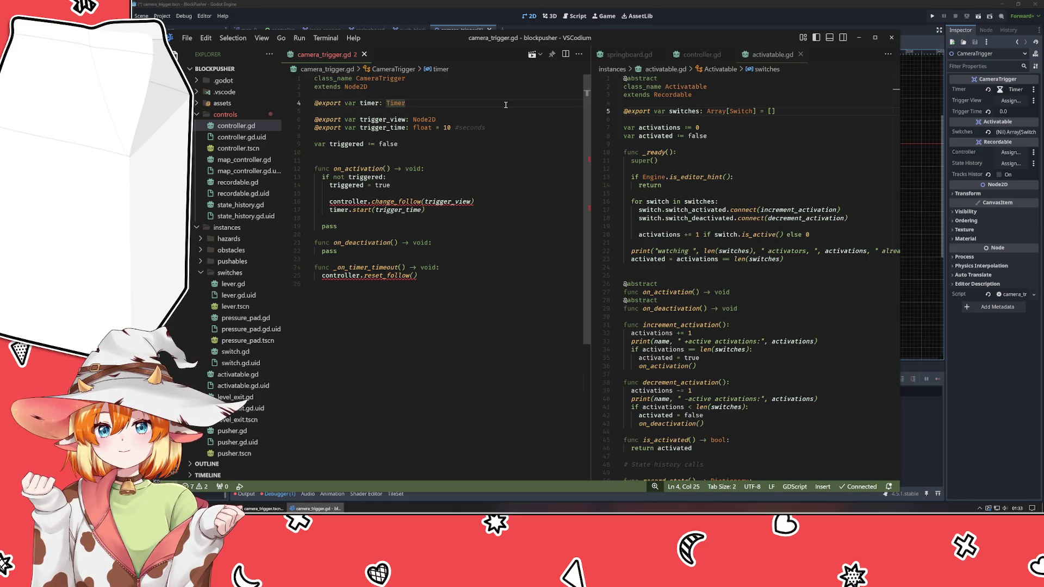
key("Delete")
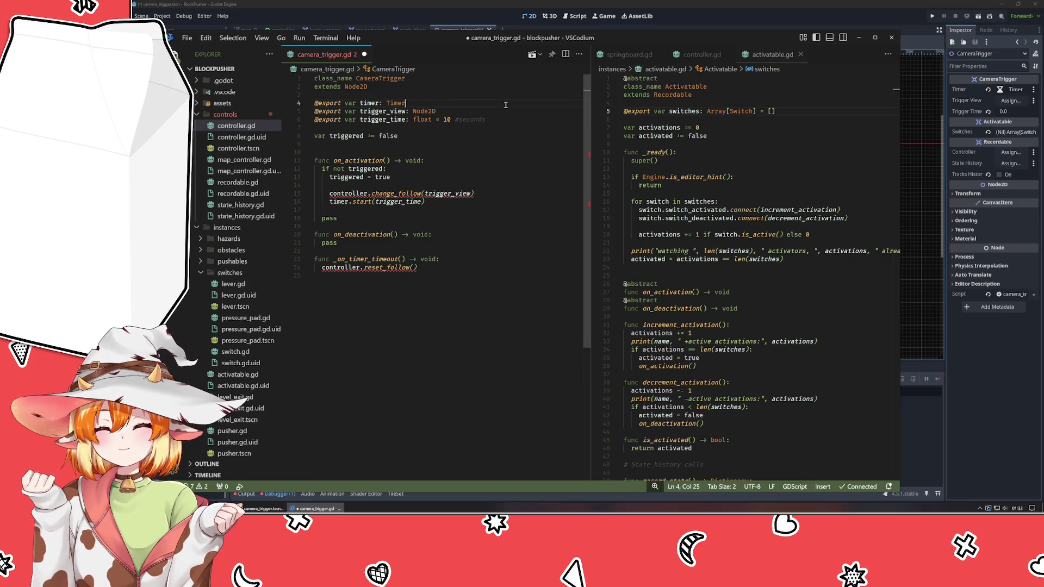
key("Down")
key("Return")
key("Return")
key("Return")
key("Up")
key("Up")
type("@ex")
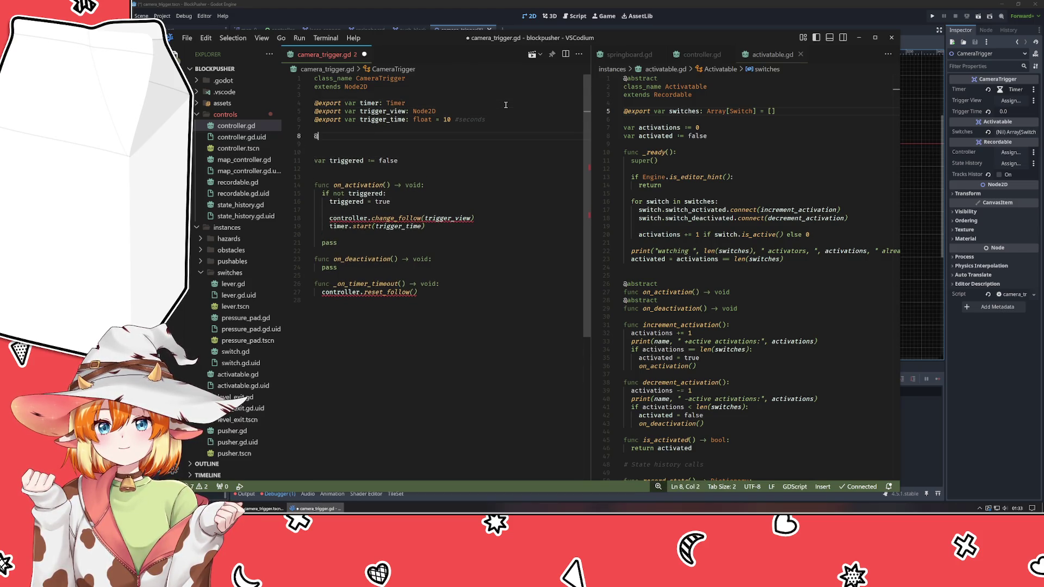
type("port var")
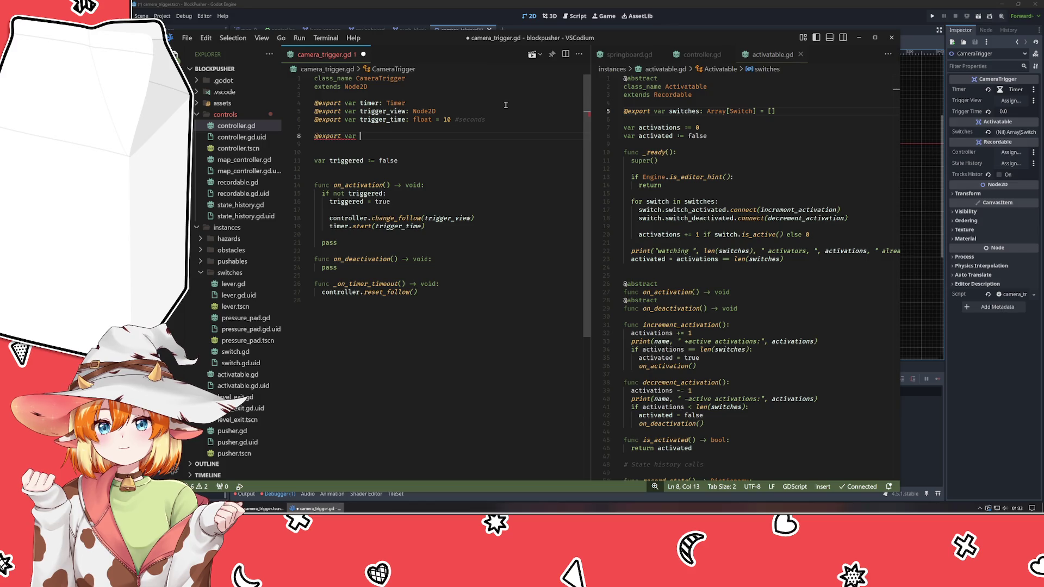
type("triggers")
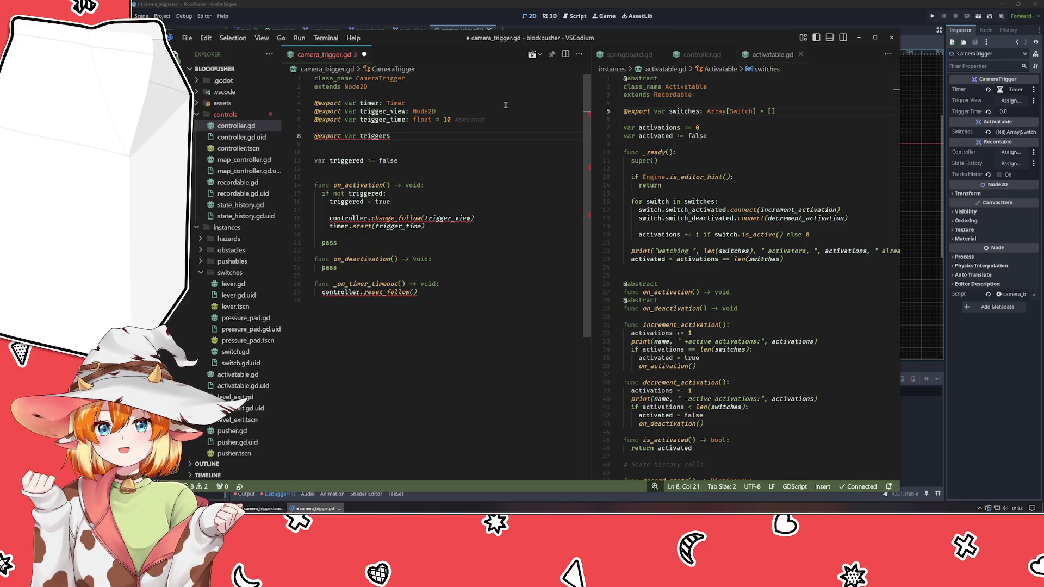
type(": Array[")
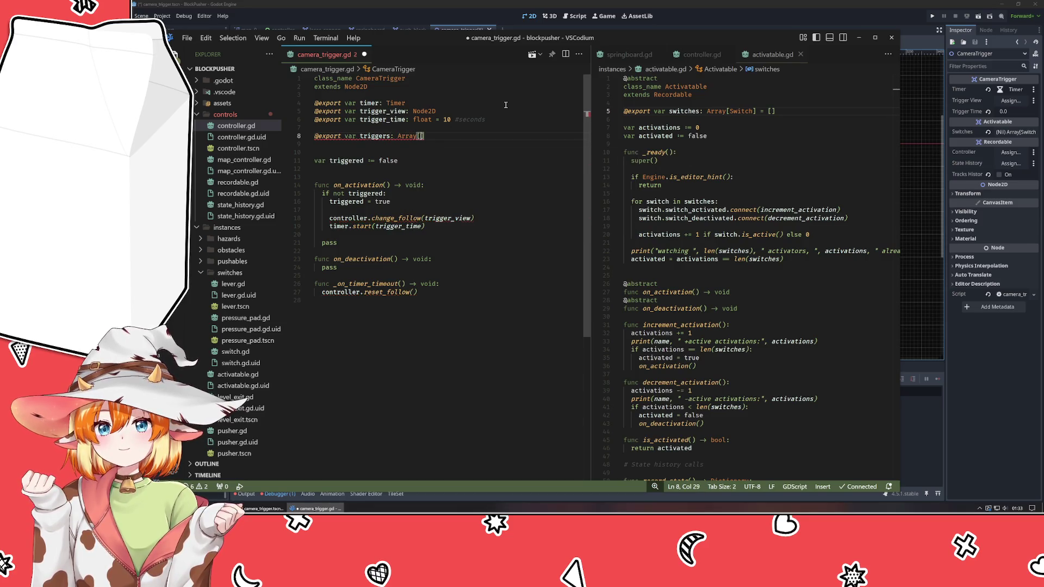
type("Switch]")
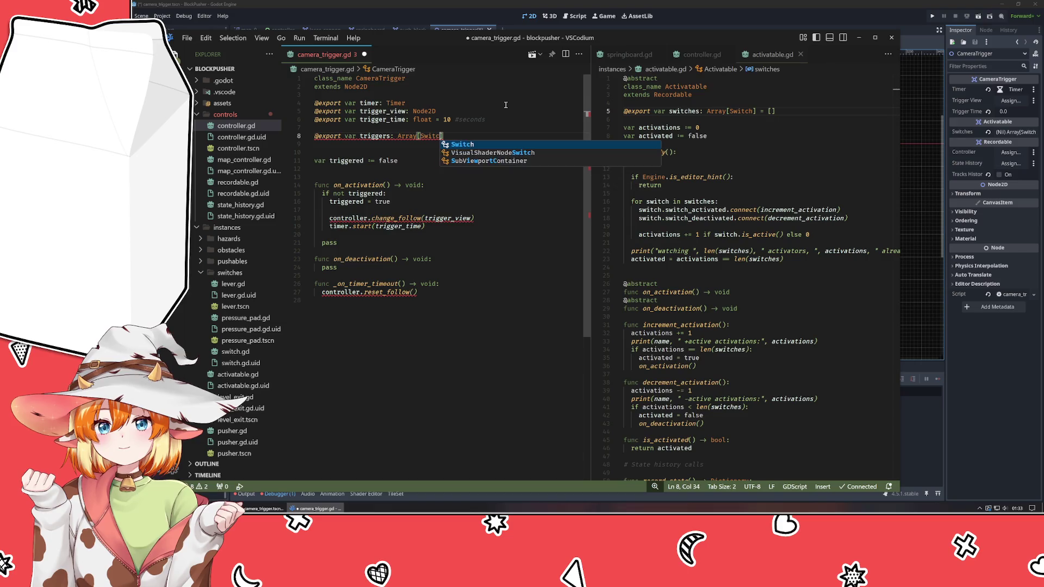
type(" = []")
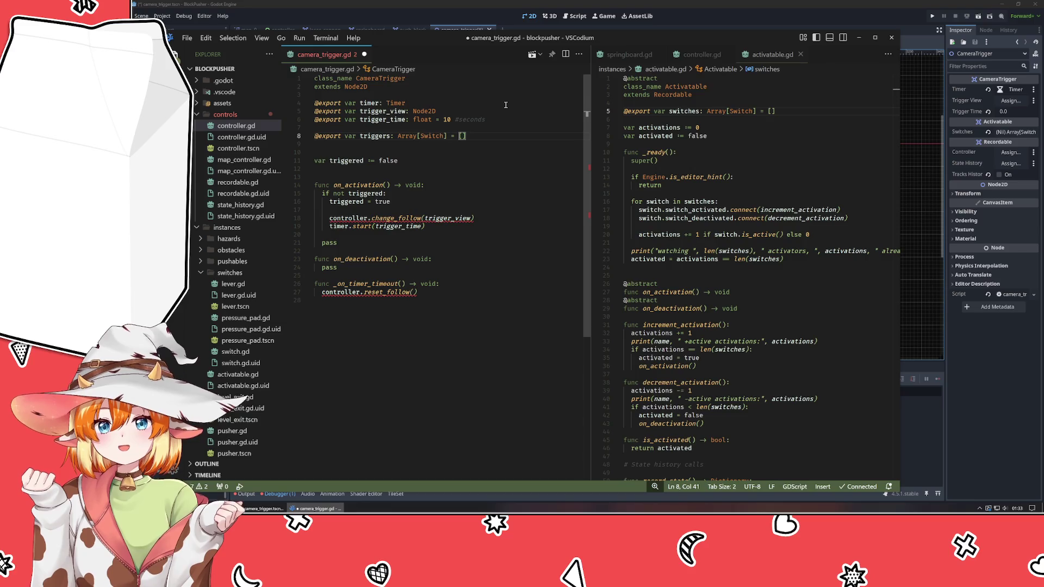
left_click(786, 103)
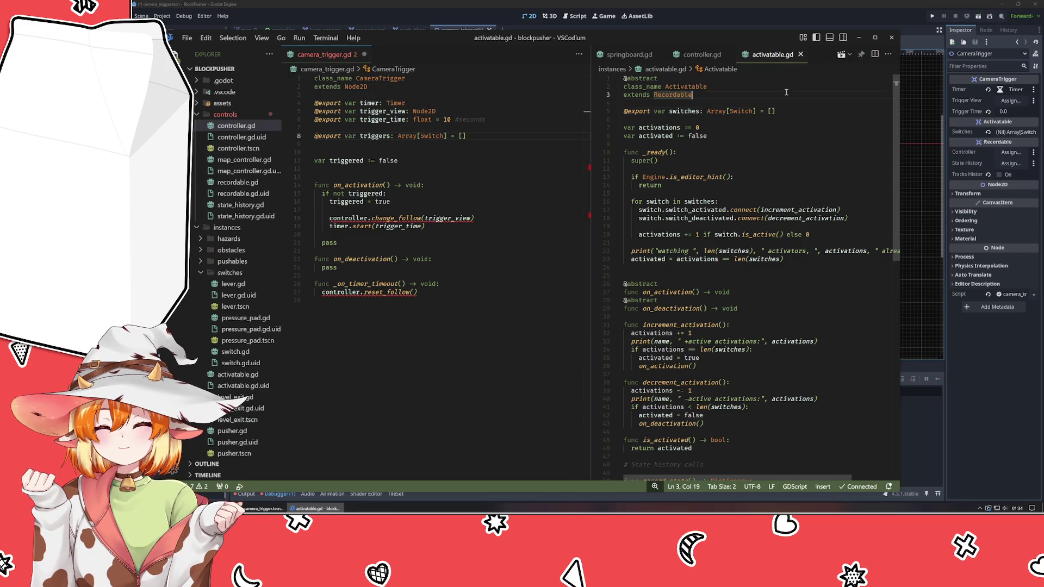
Step: Add "#todo - rename to 'triggers'" above the switches export in activatable.gd and save
key("Return")
type("#todo - rename")
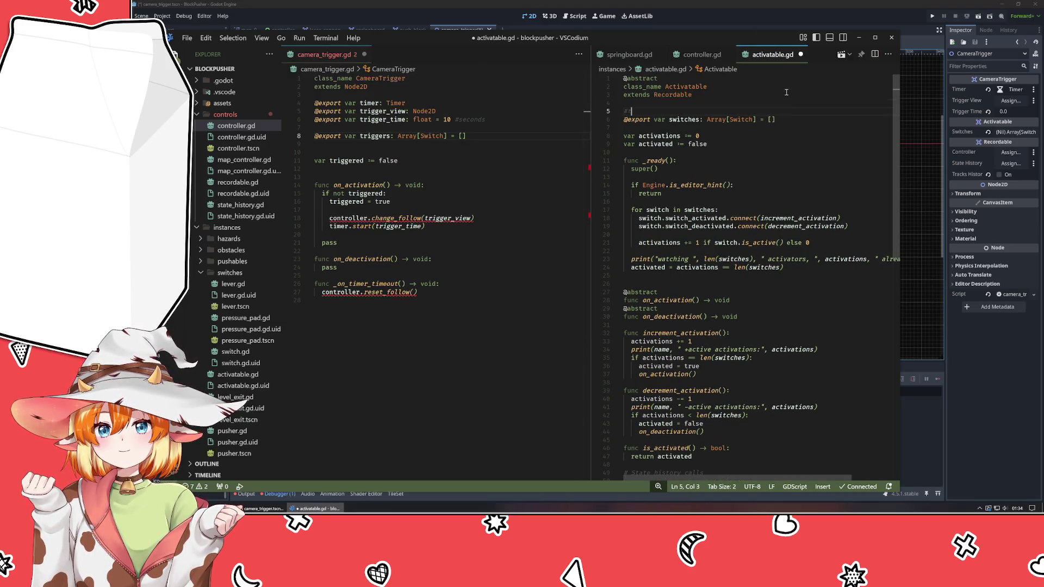
type(" to 'trigger")
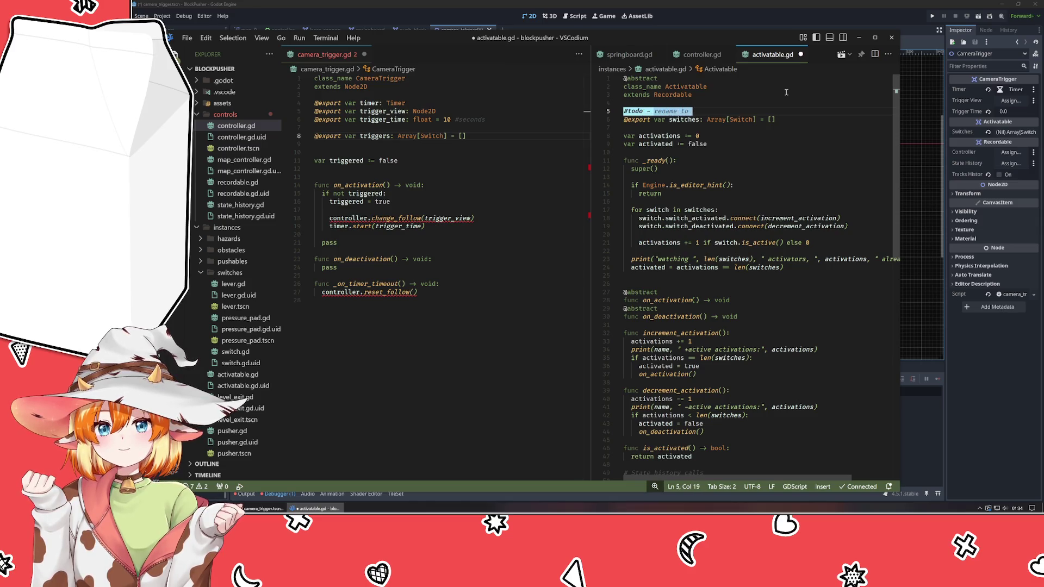
type("s'")
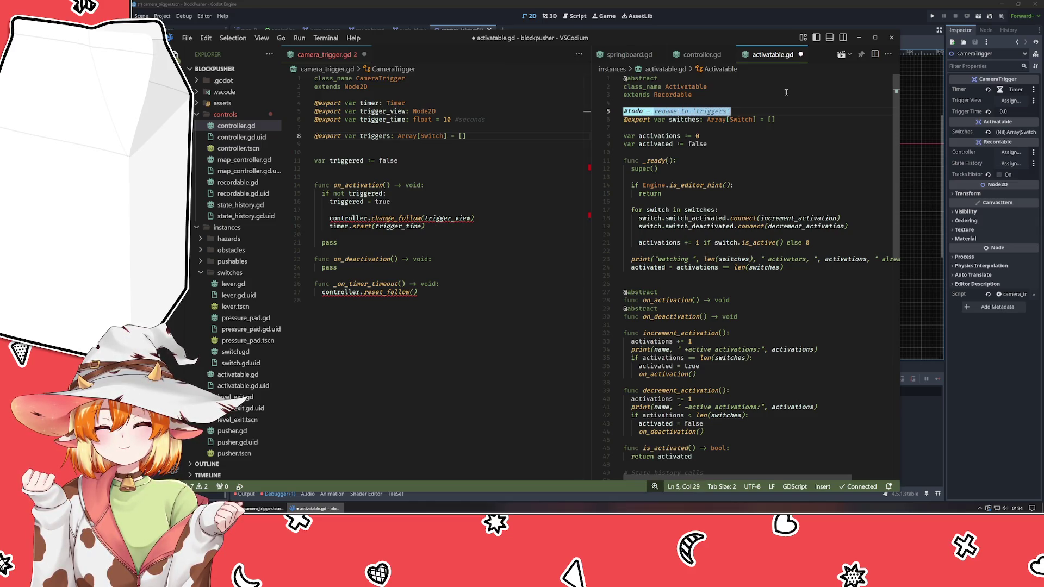
left_click(740, 185)
key("ctrl+s")
Step: Delete the extra blank line in camera_trigger.gd below the triggered variable
left_click(445, 143)
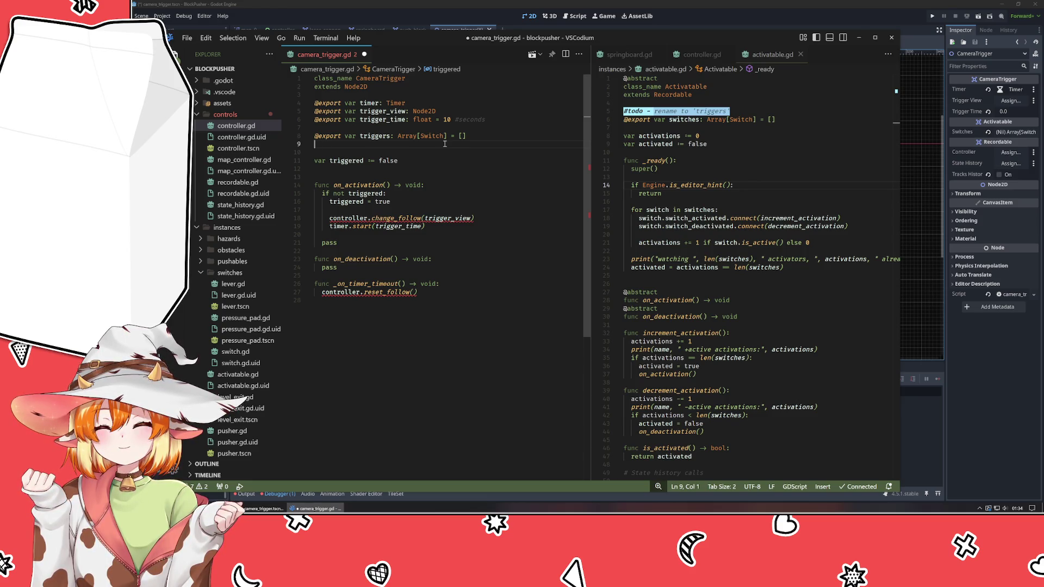
key("Down")
key("Down")
key("BackSpace")
key("Down")
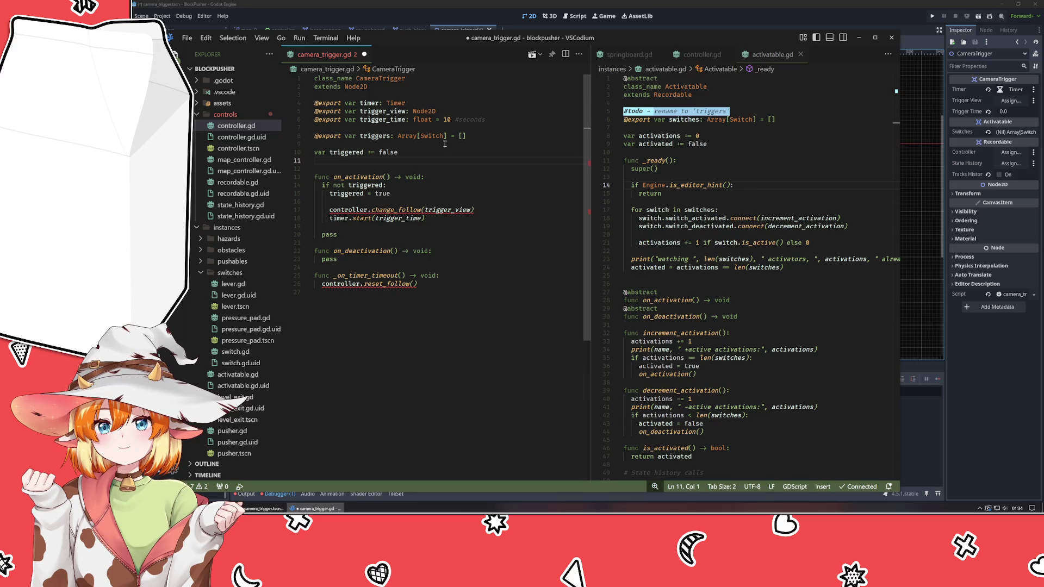
Step: Declare 'var activations := 0', move it above triggered, and leave a blank line after
type("activations")
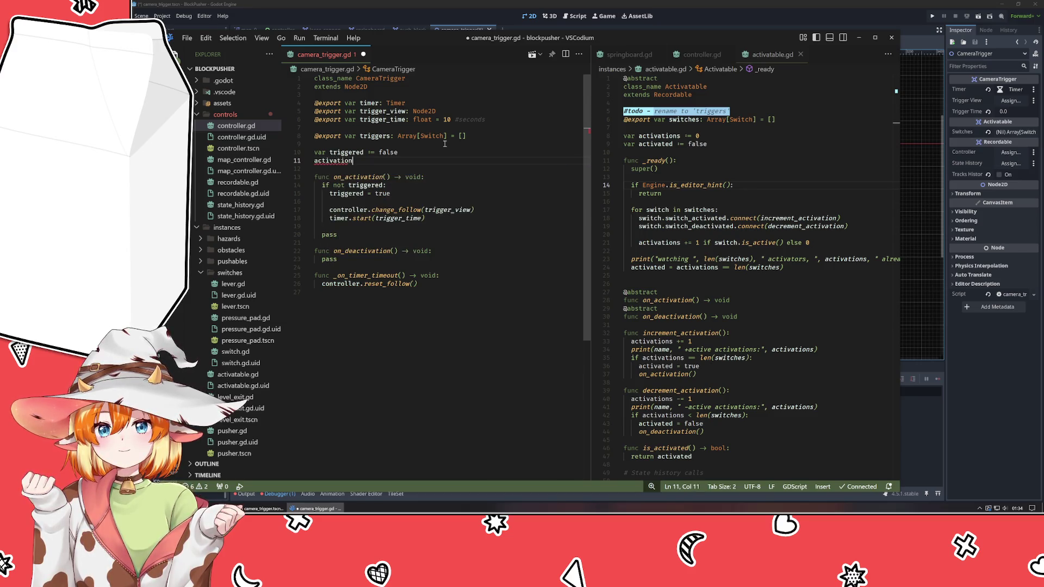
type(" :=")
key("Home")
type("var")
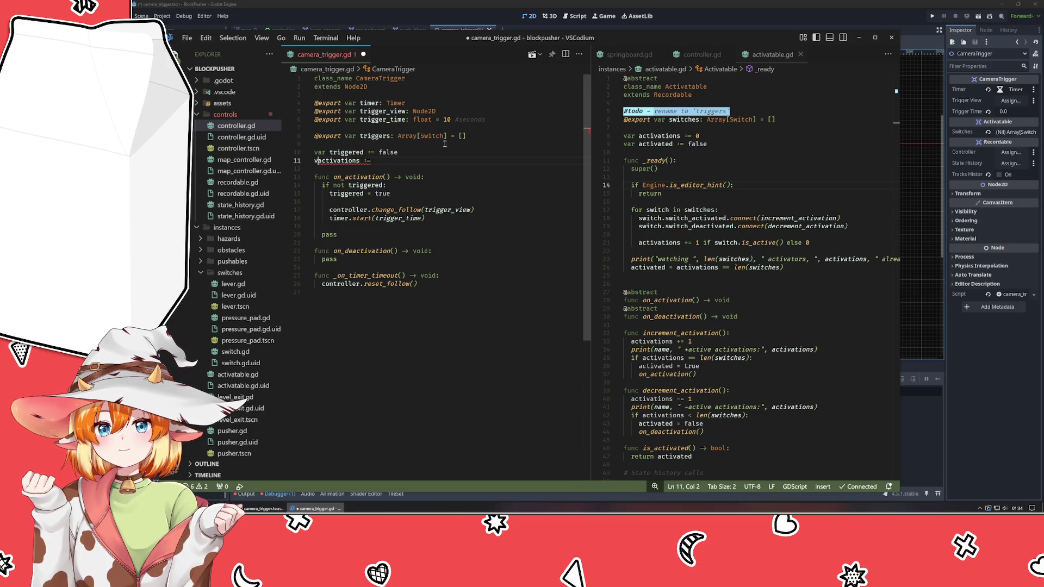
type("0")
key("Return")
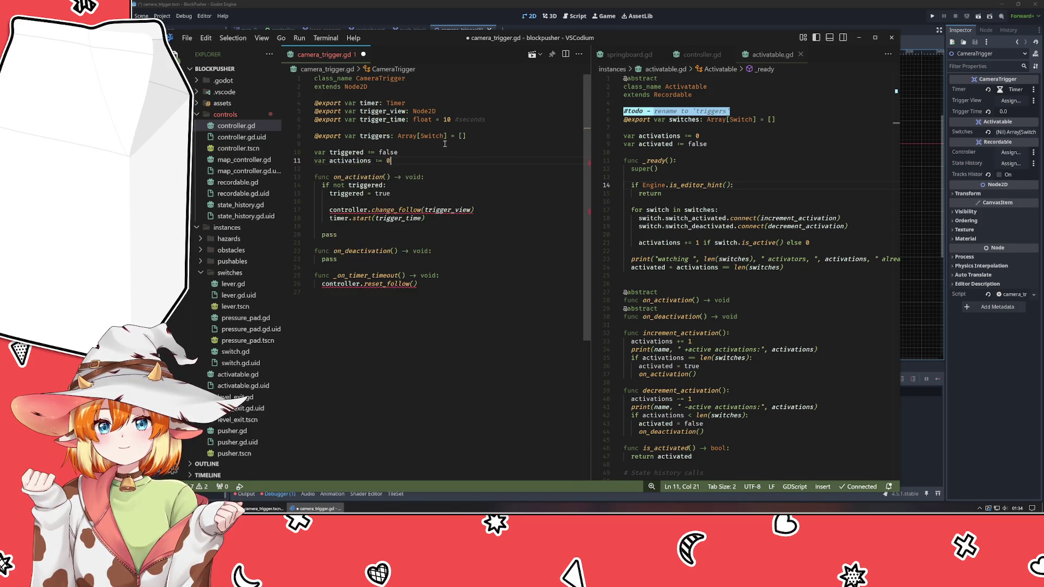
type("var act")
key("BackSpace")
key("BackSpace")
key("BackSpace")
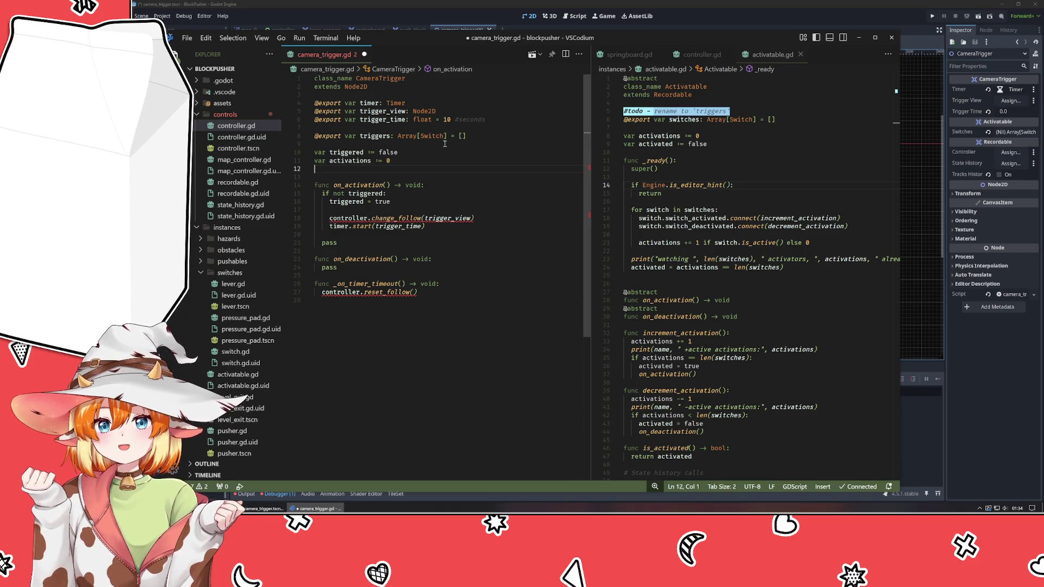
key("Up")
key("alt+Up")
key("Down")
key("Down")
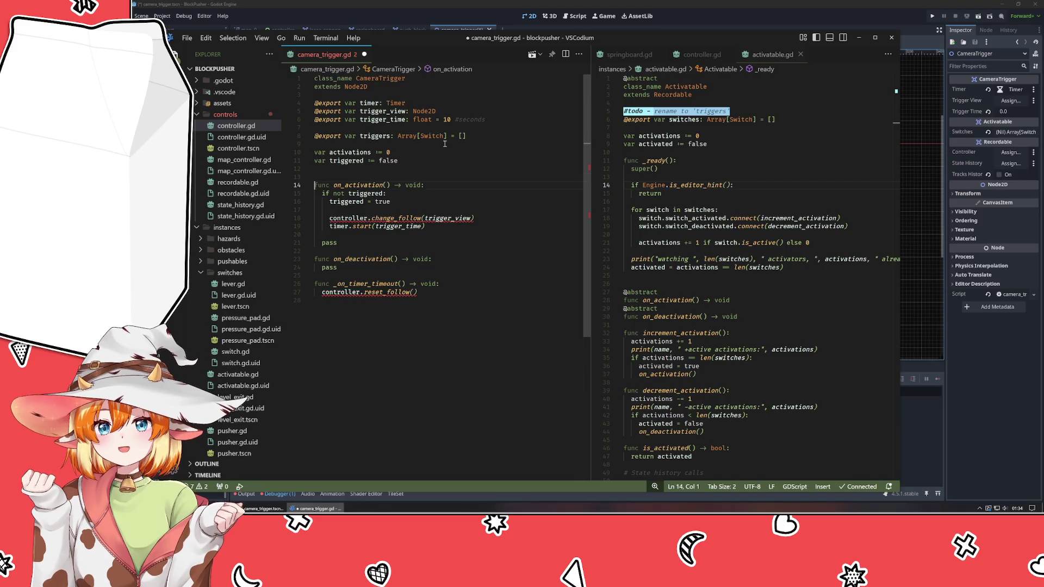
key("Return")
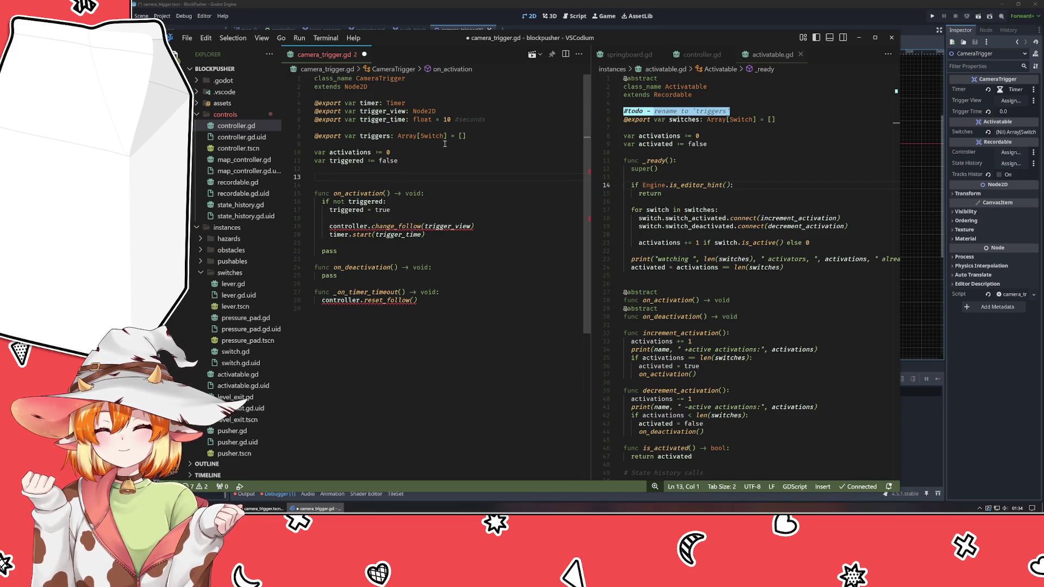
Step: Write func _ready() looping over triggers, connecting switch_activated to increment_activation
type("func _ready()")
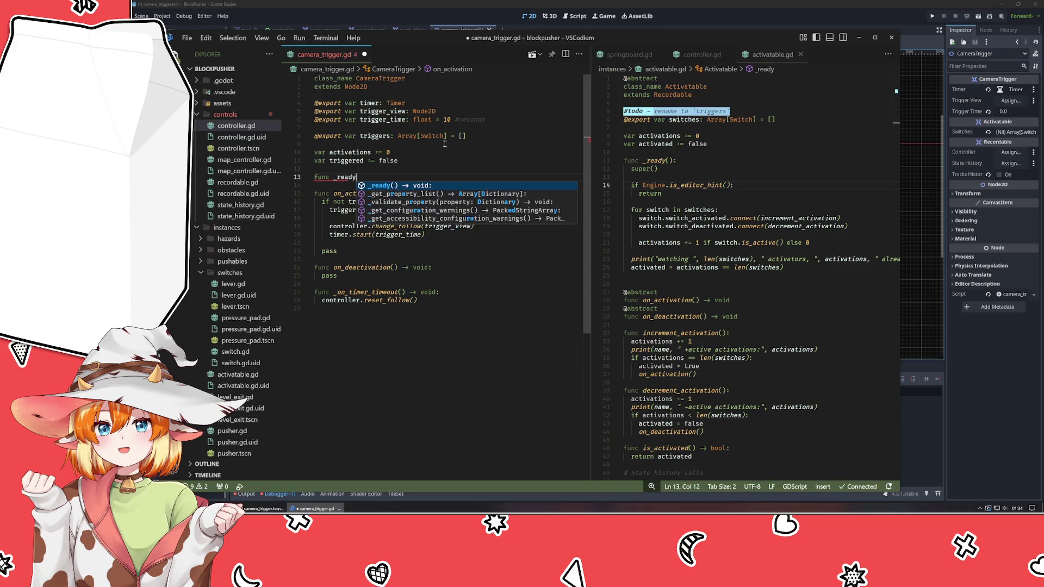
key("Return")
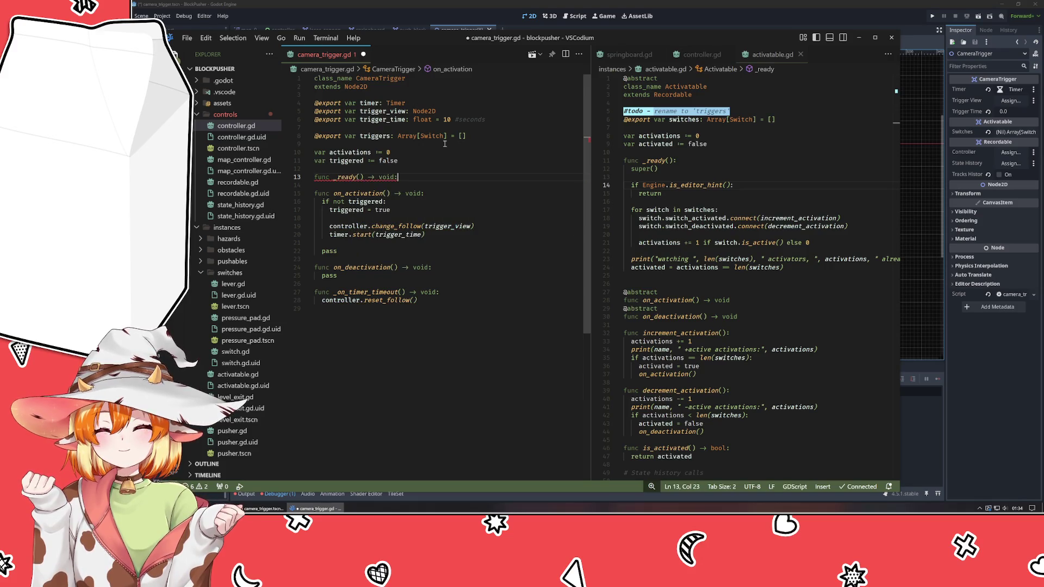
type("for trigg")
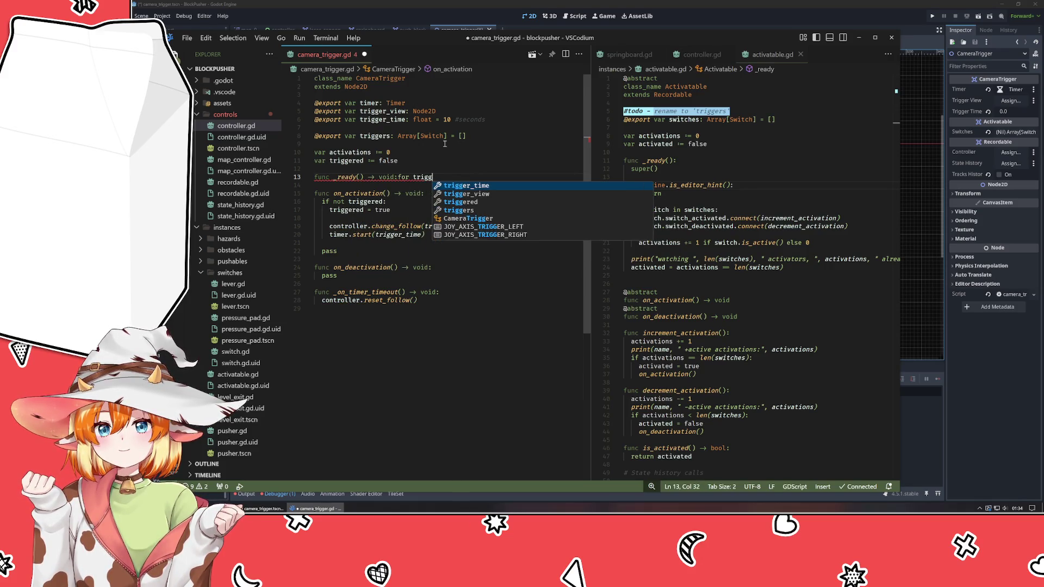
key("BackSpace")
key("BackSpace")
key("BackSpace")
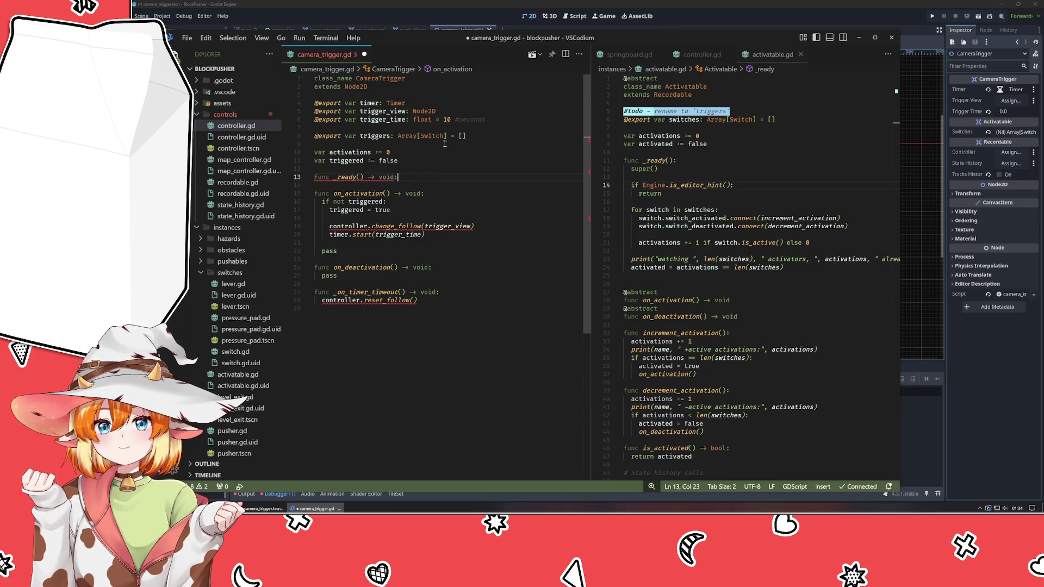
key("Return")
type("for ")
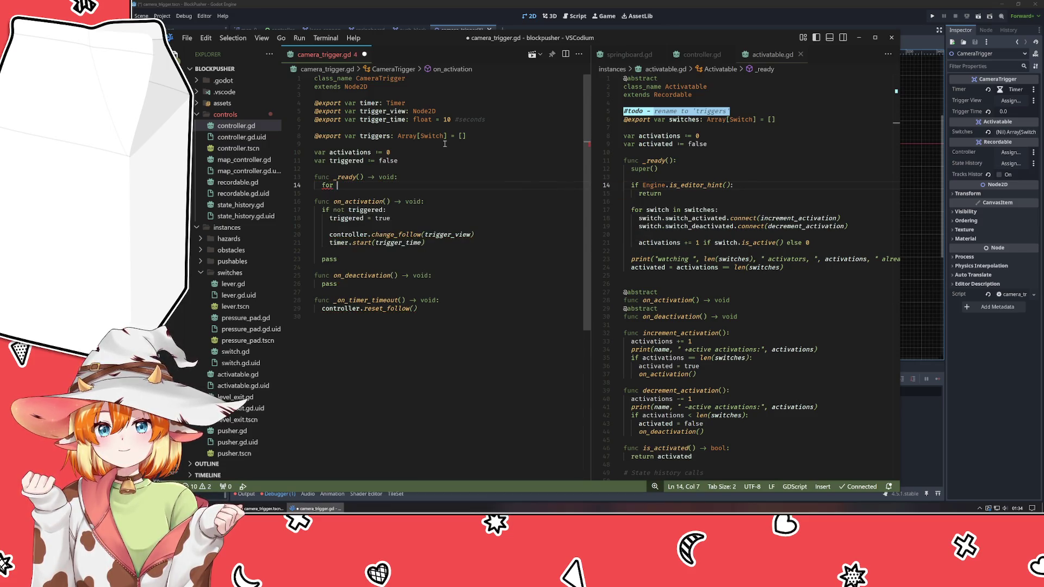
type("trigger in ")
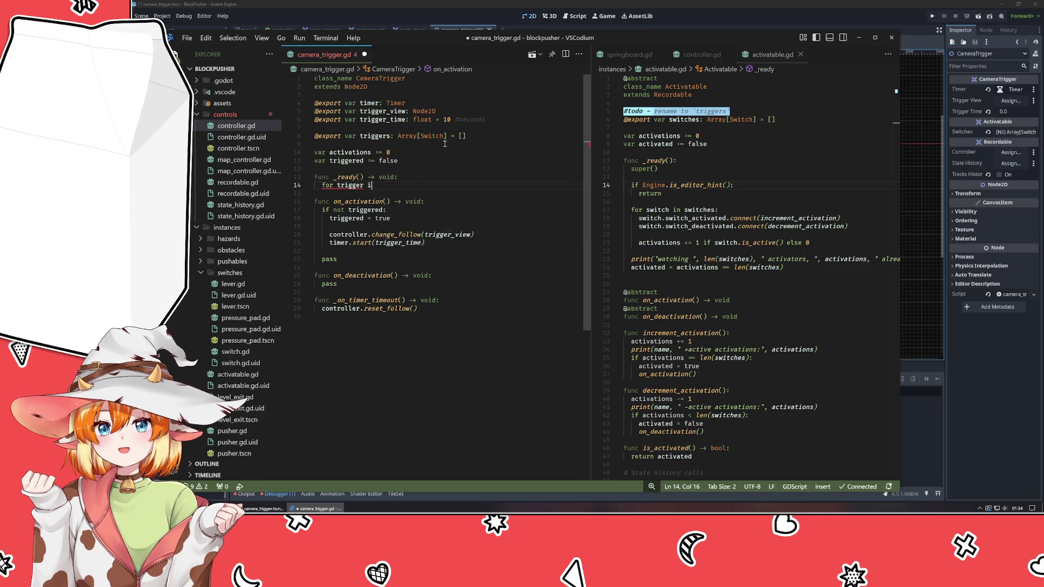
type("triggers")
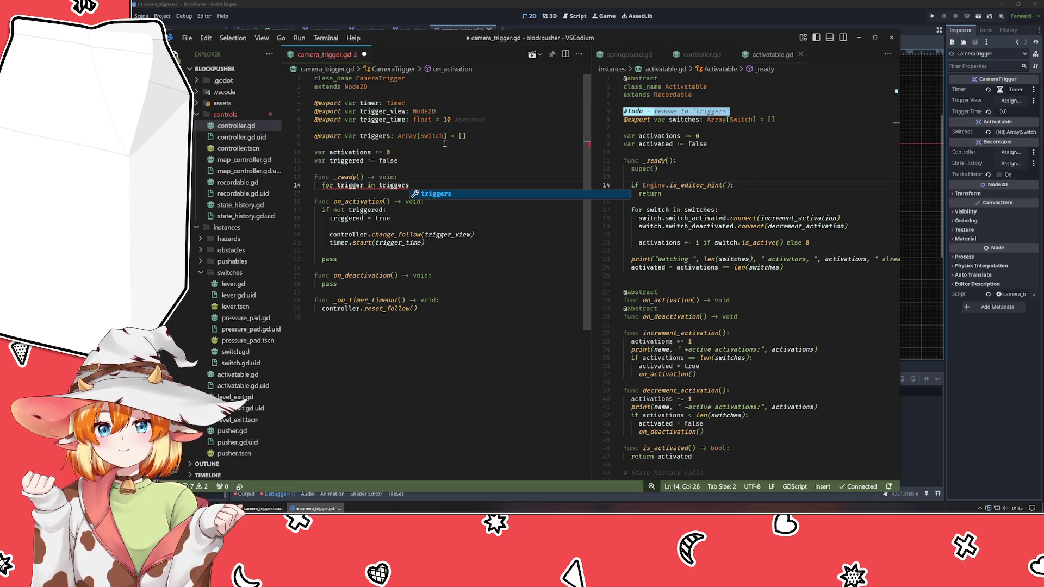
type(":")
key("Return")
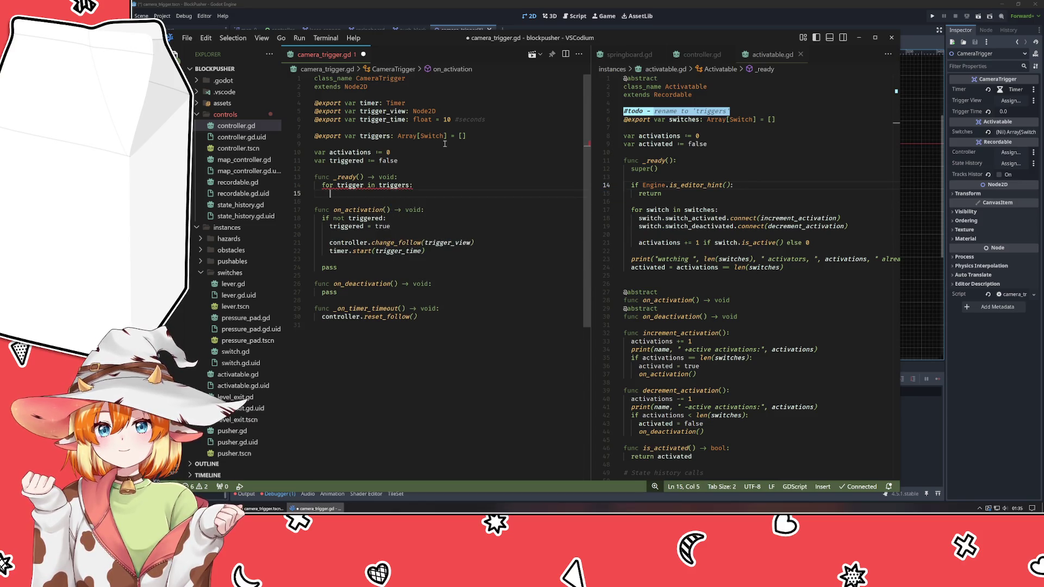
type("trigger.")
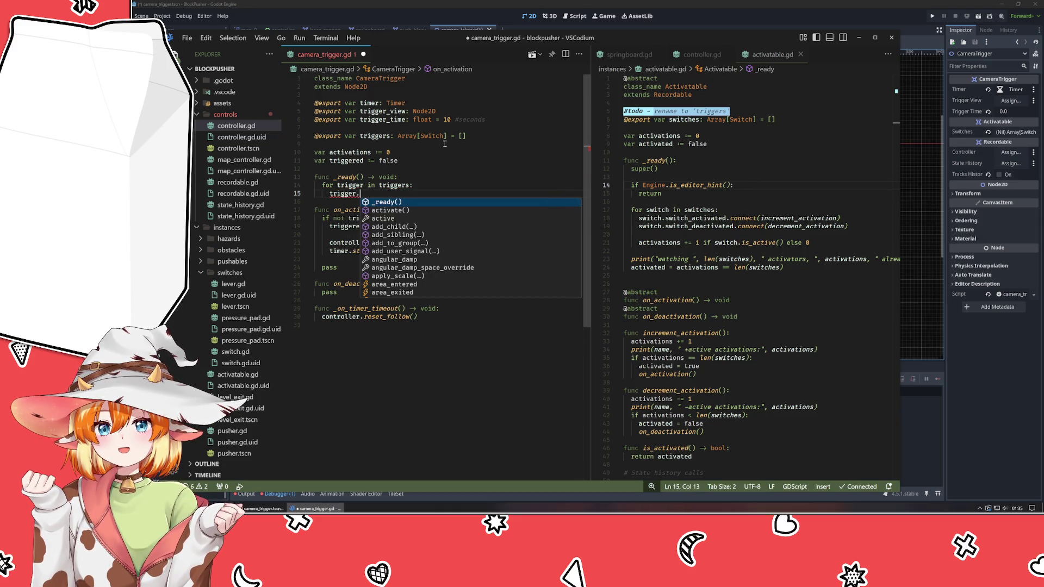
type("switch_activated.")
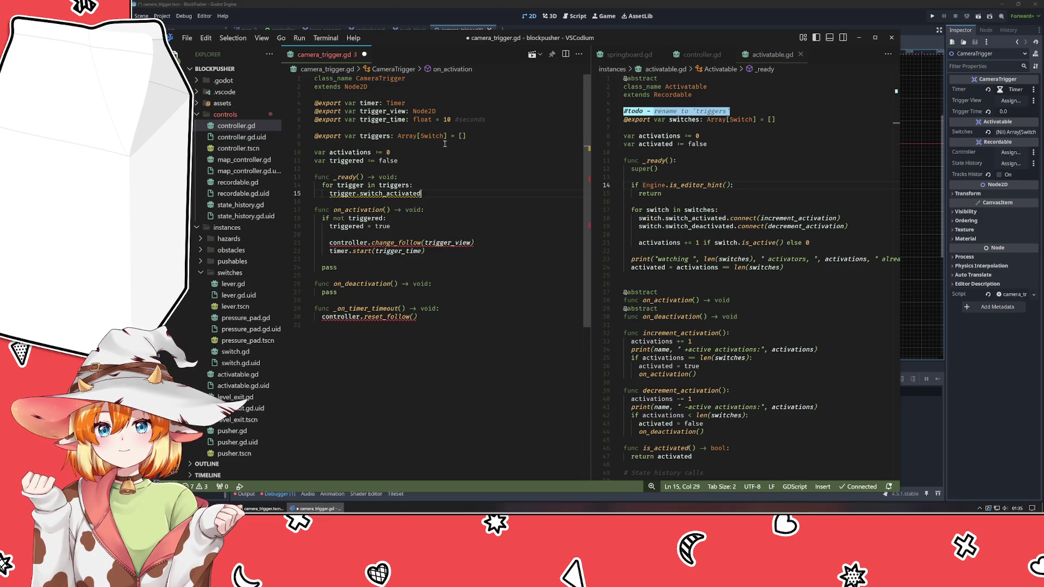
type("connect")
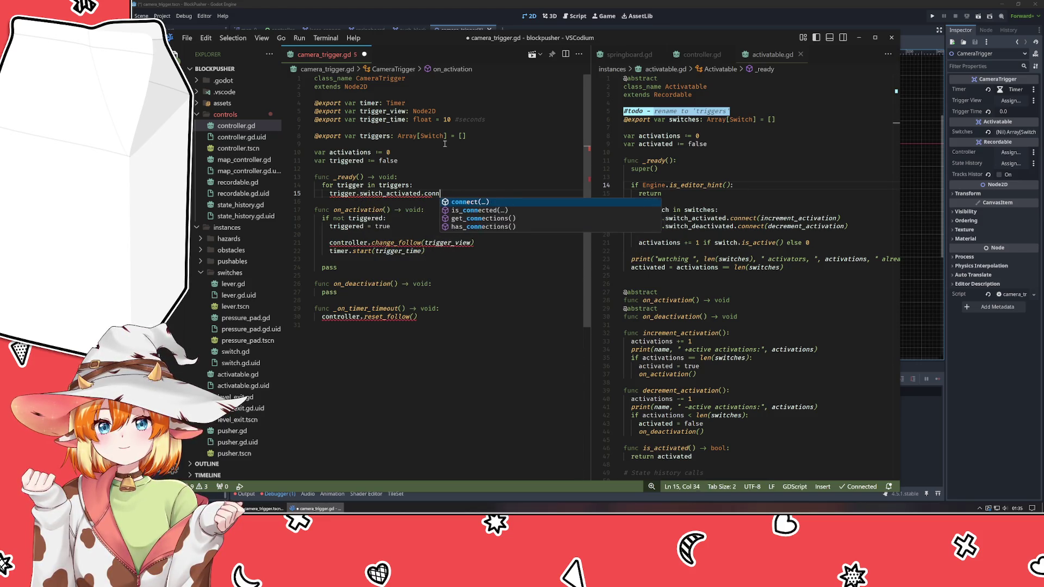
type("()")
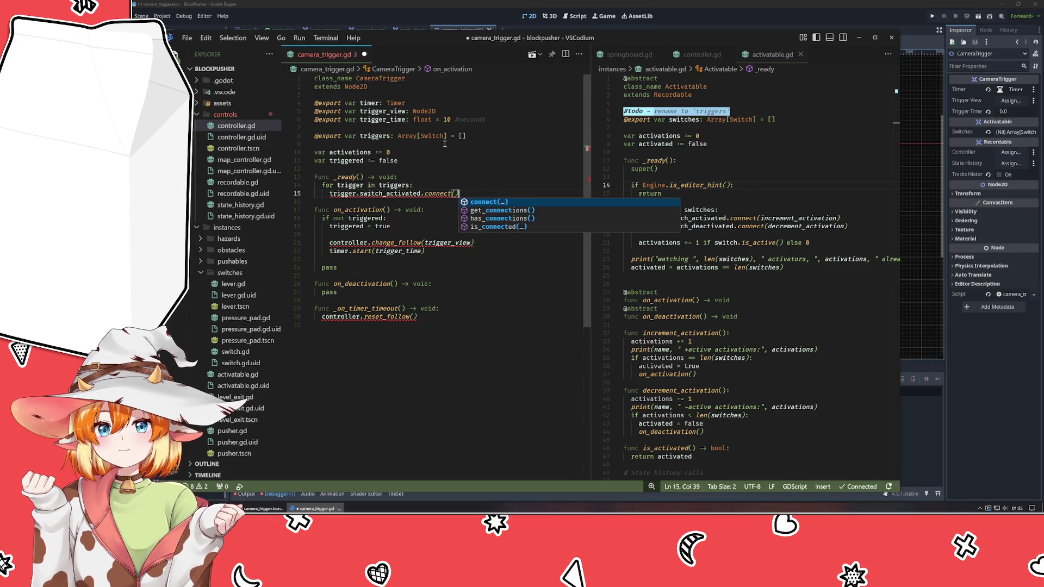
key("Left")
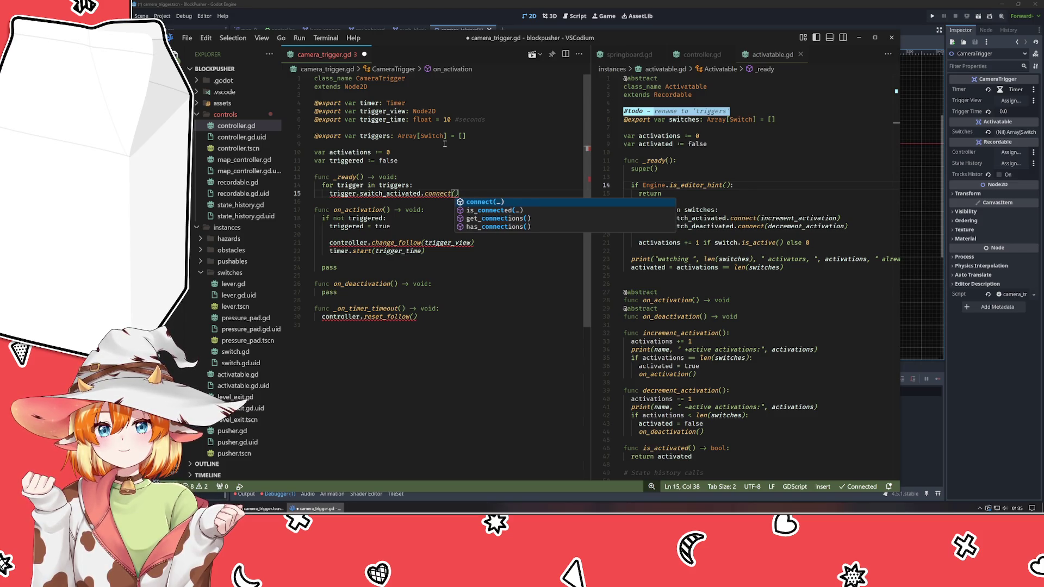
type("increment")
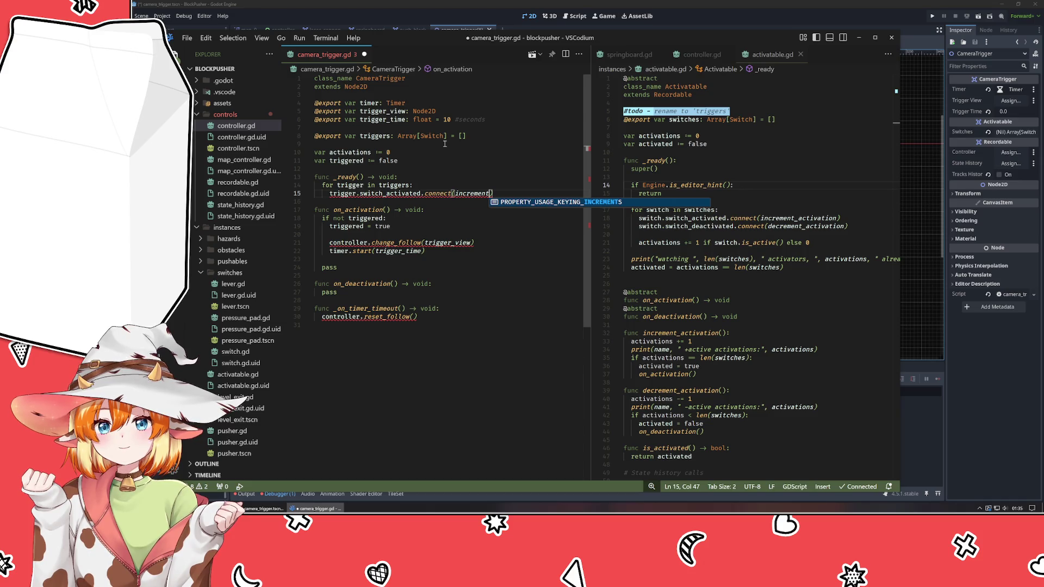
type("_activation")
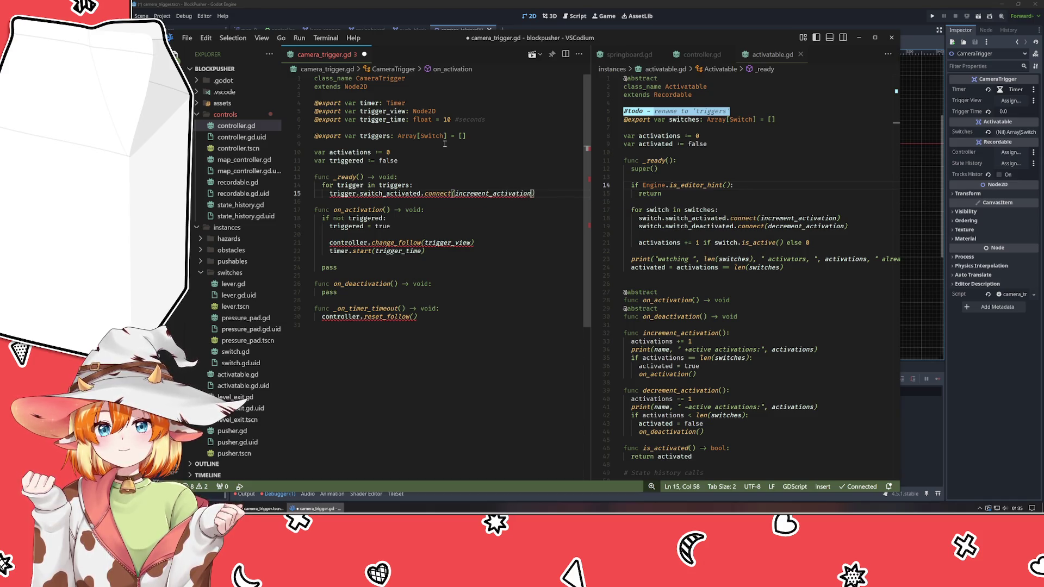
Step: Duplicate that line as trigger.switch_deactivated.connect(decrement_activation) and add blank lines below
key("shift+alt+Down")
key("ctrl+Left")
key("Delete")
key("Delete")
type("de")
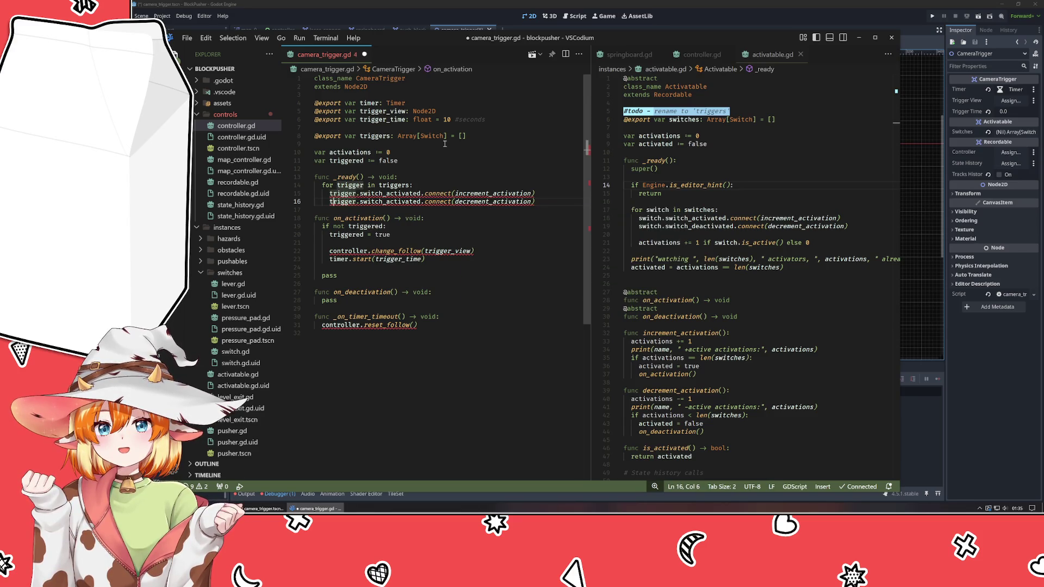
key("ctrl+Left")
key("ctrl+Left")
key("ctrl+Left")
key("Right")
key("Right")
key("Right")
type("de")
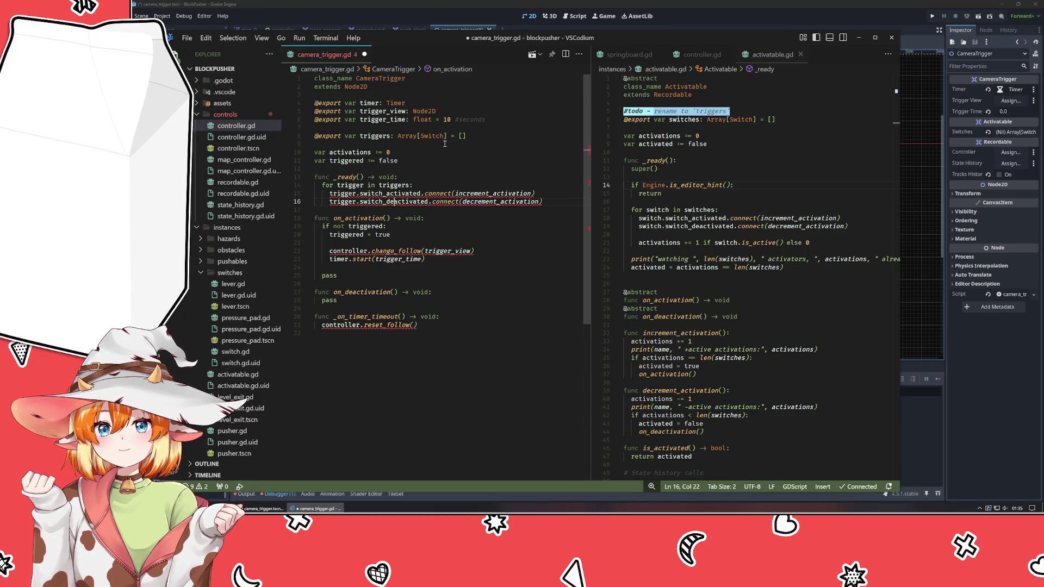
key("Down")
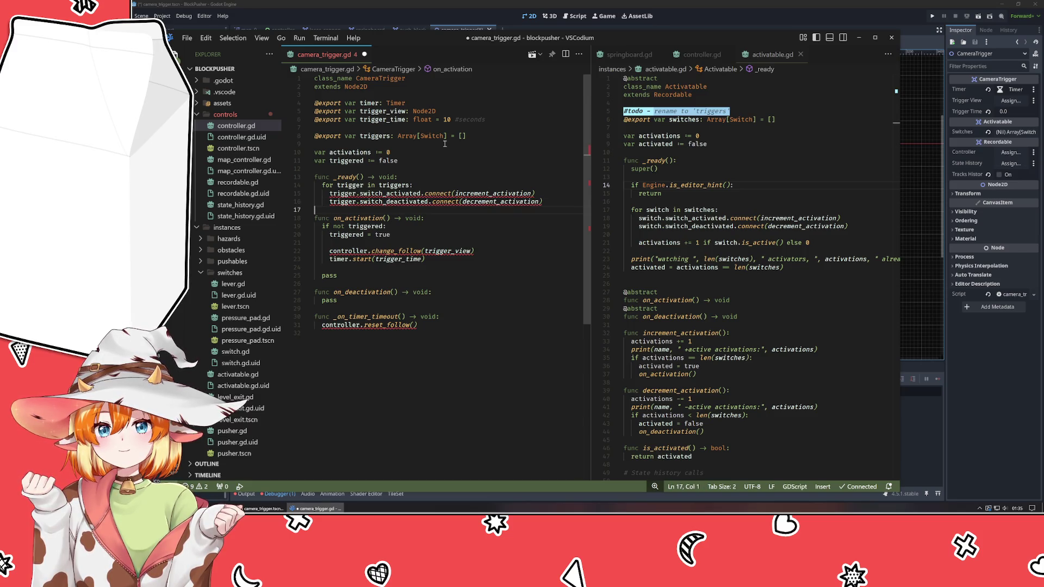
key("Return")
key("Return")
key("Return")
key("Up")
key("Up")
key("Up")
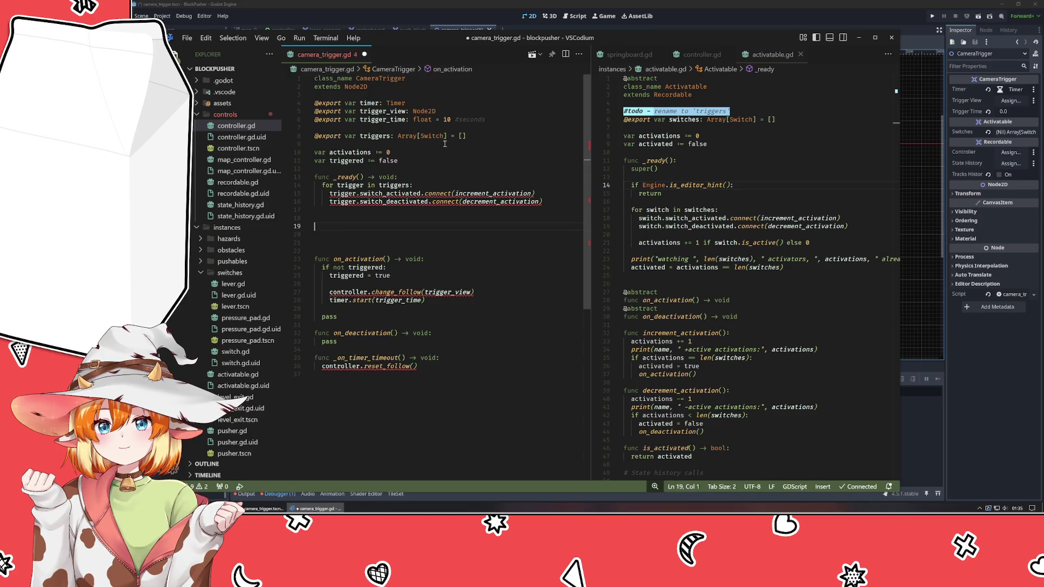
Step: Write func increment_activation() adding 1 to activations and checking 'if activations == len(triggers):'
type("func increment")
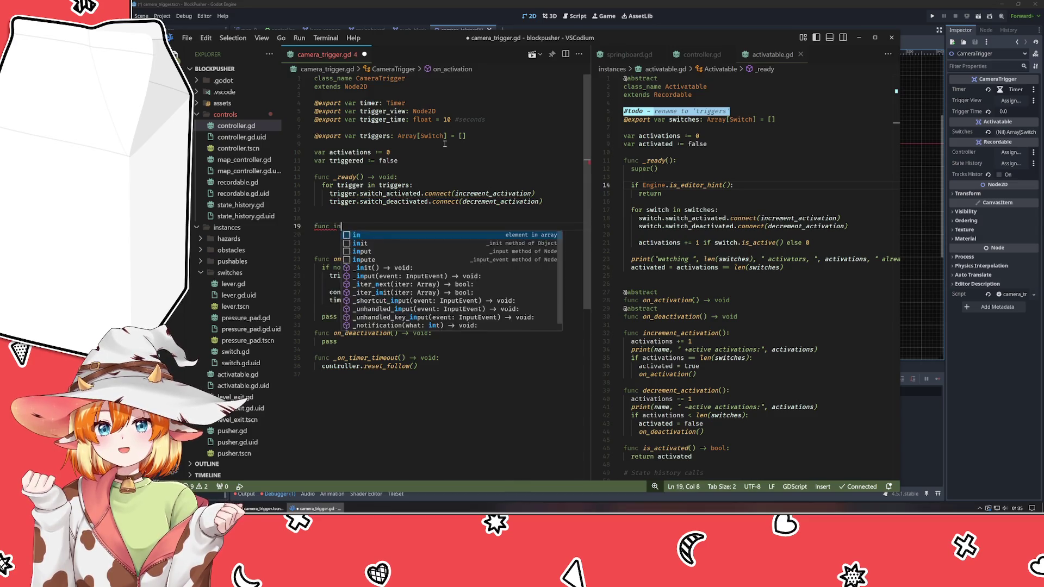
type("_activat")
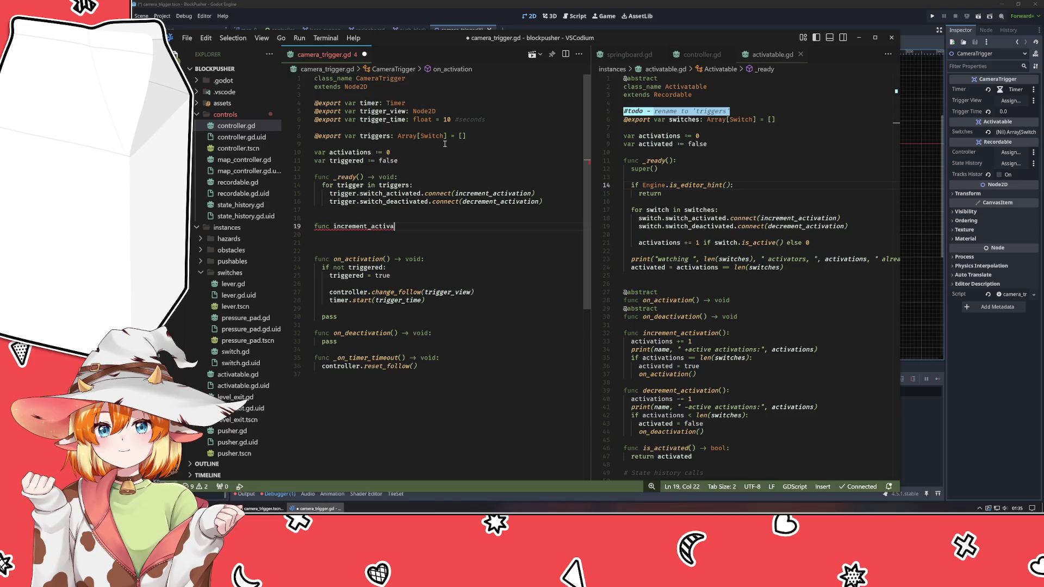
type("ion():")
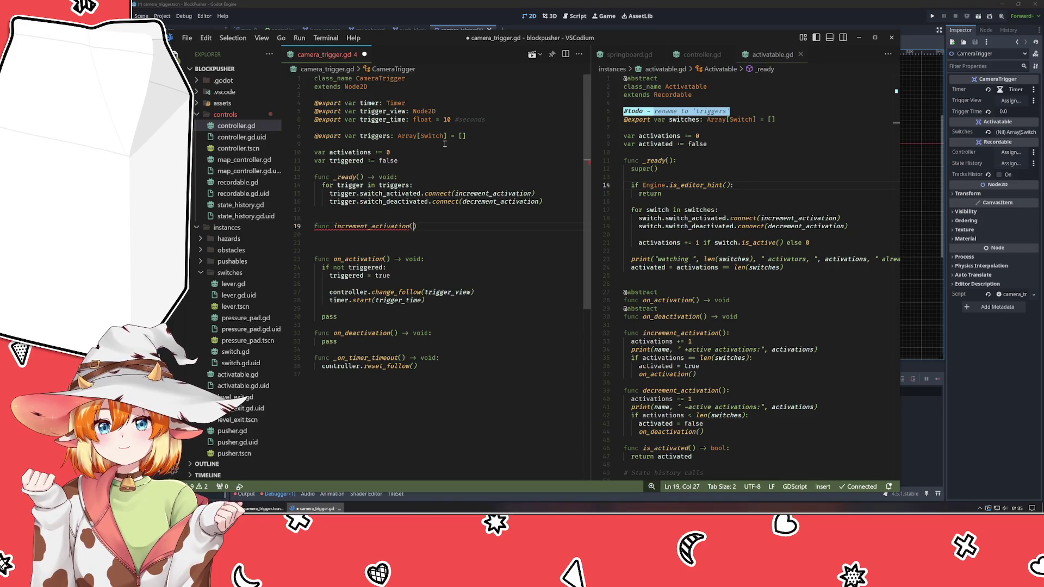
key("Return")
type("activations")
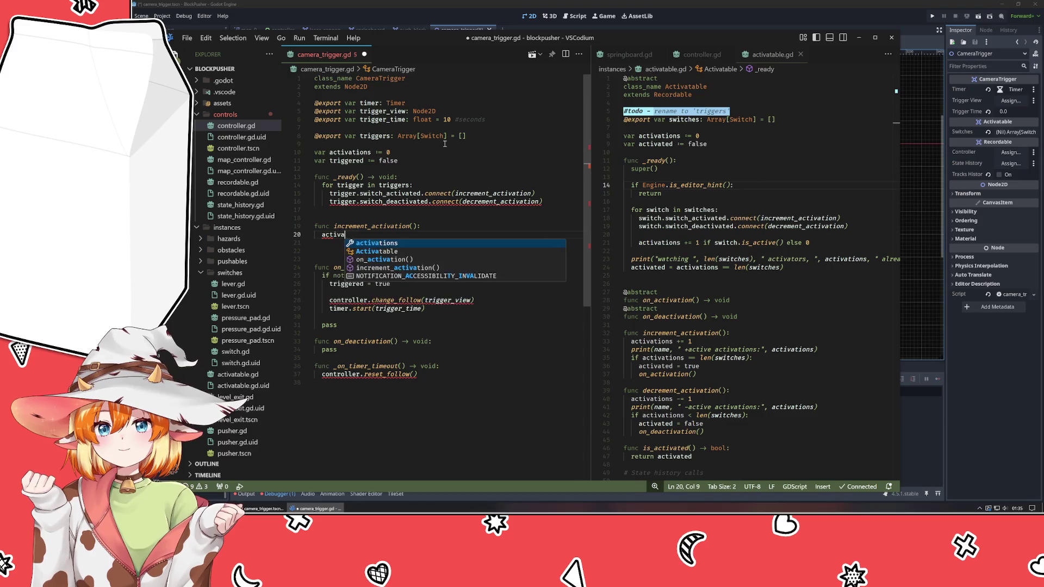
type(" += 1")
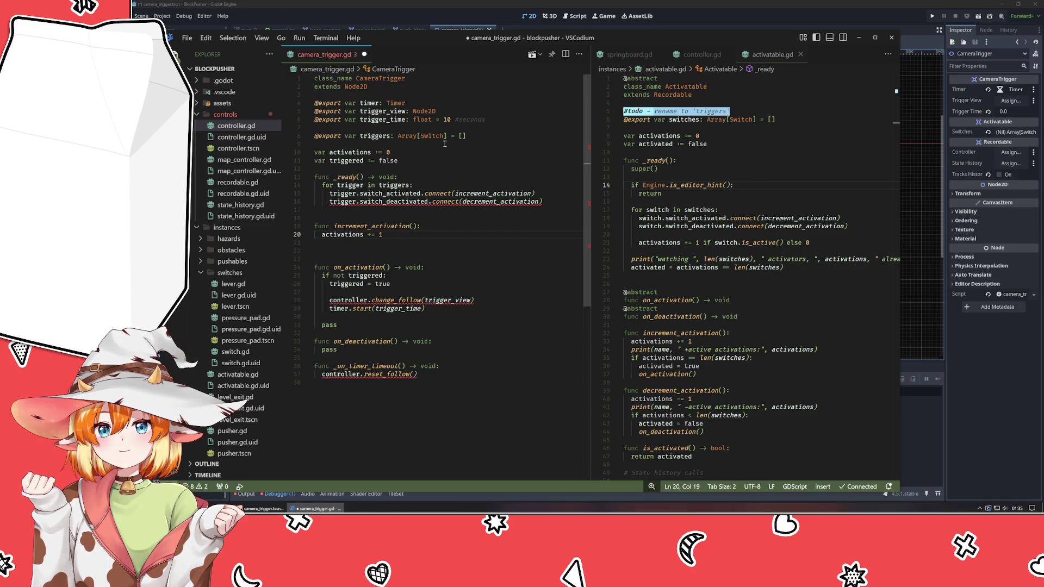
key("Return")
type("if activations")
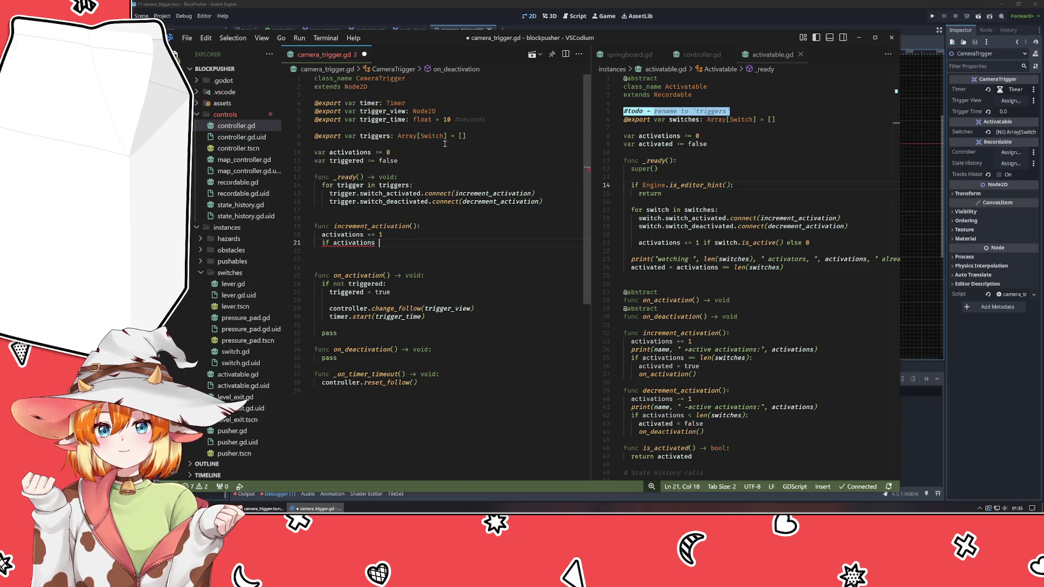
type(">=")
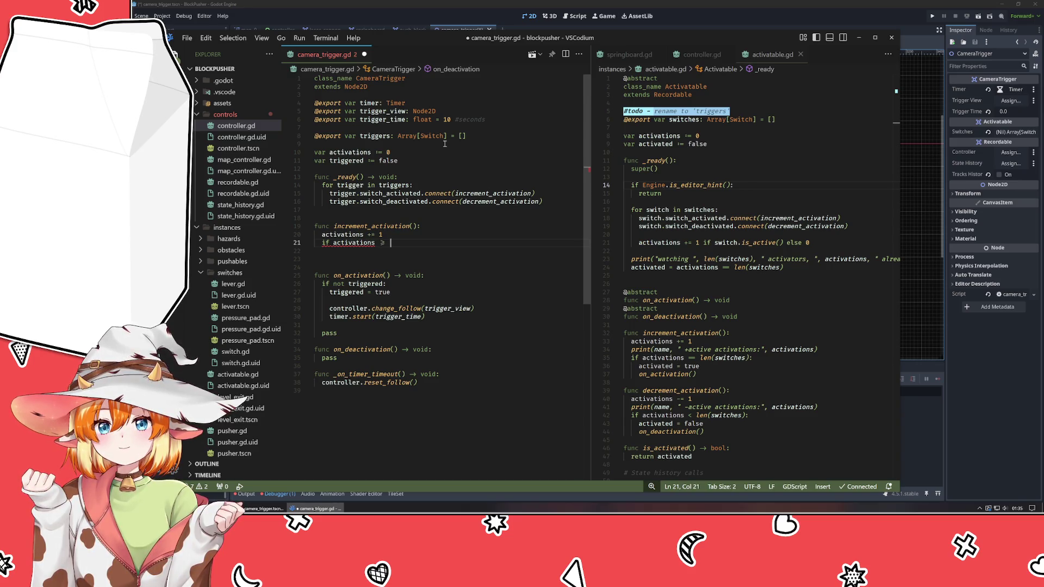
key("BackSpace")
key("BackSpace")
type("== len(")
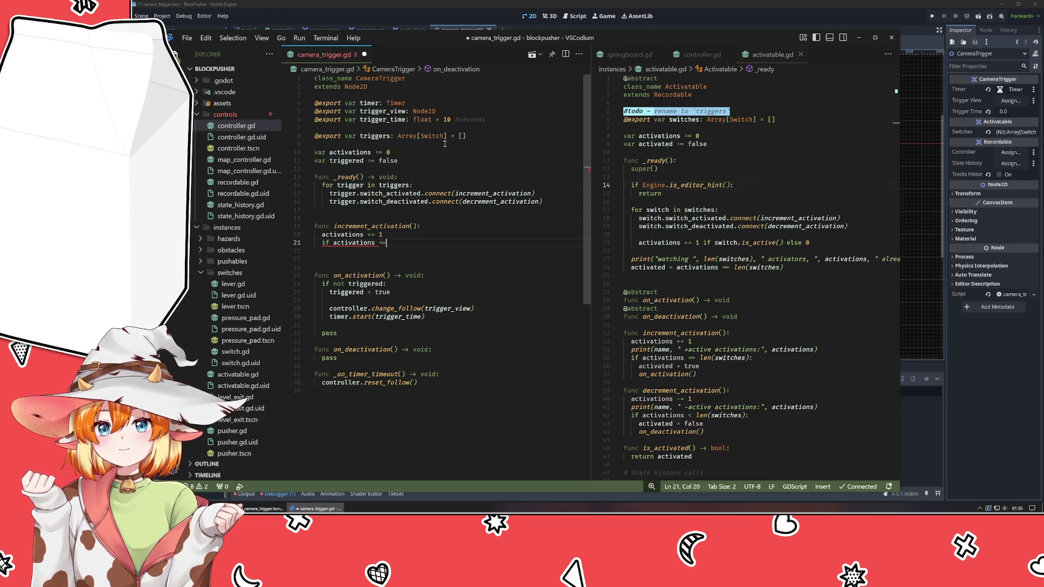
key("Left")
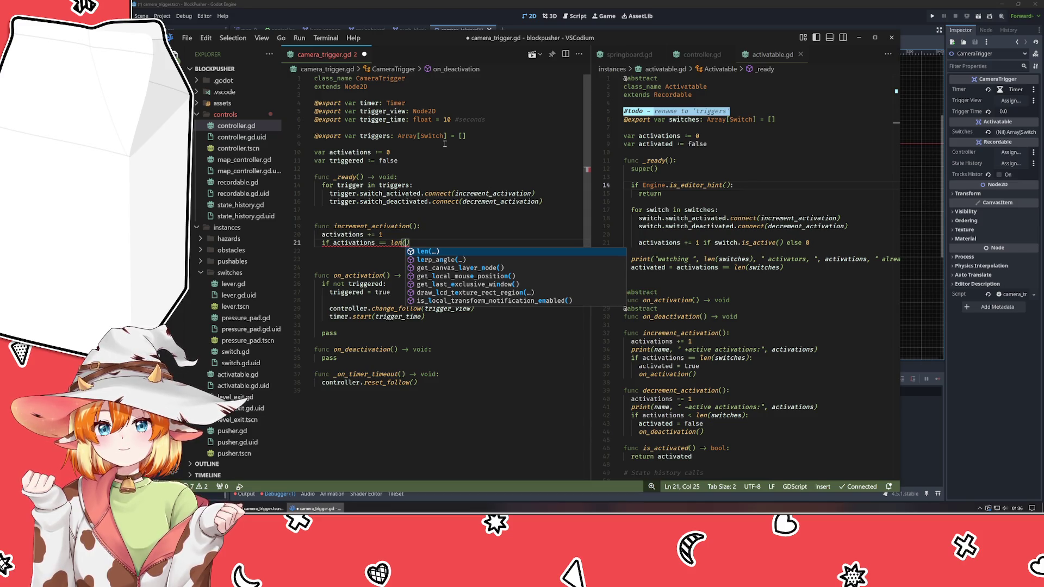
type("triggers)")
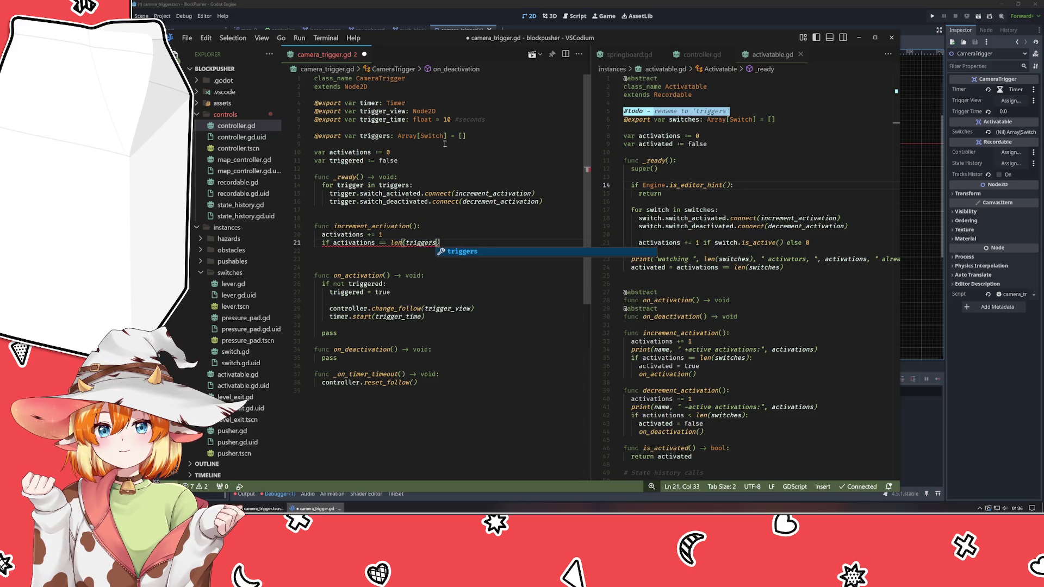
key("Delete")
type(":")
key("Return")
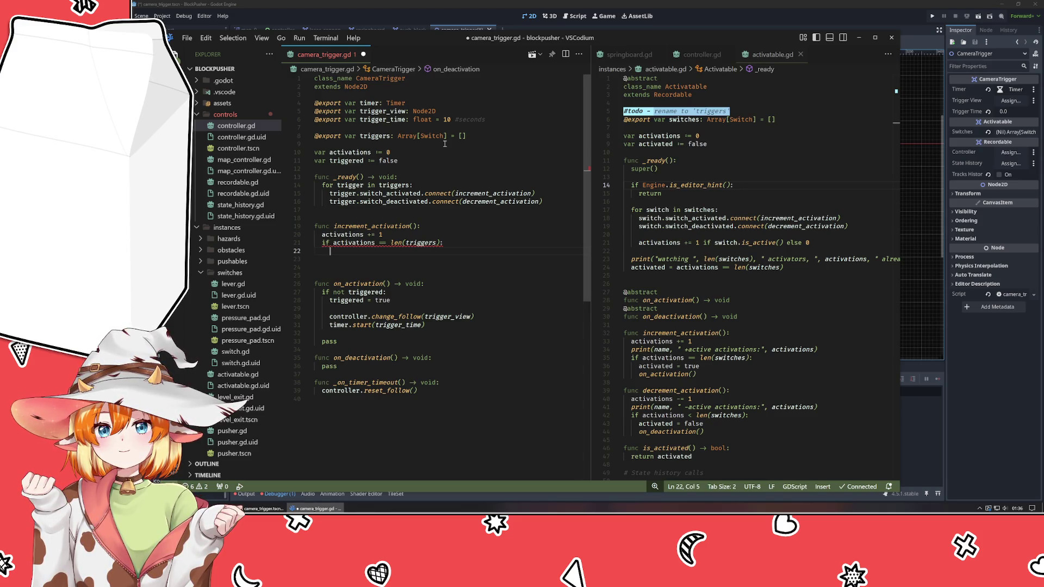
Step: Call activate() inside the if block of increment_activation
type("on_act")
key("Return")
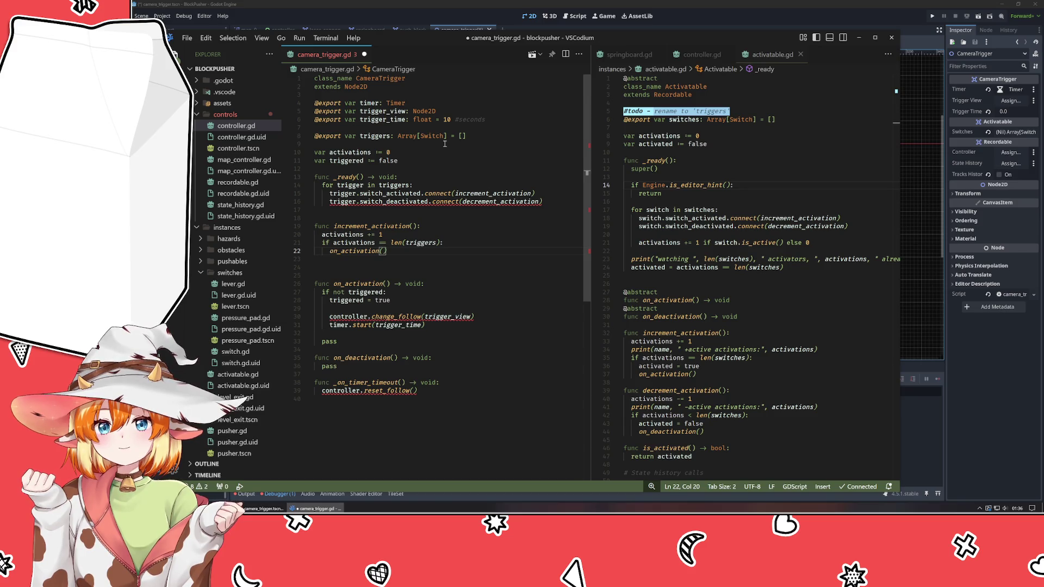
key("ctrl+BackSpace")
type("actia")
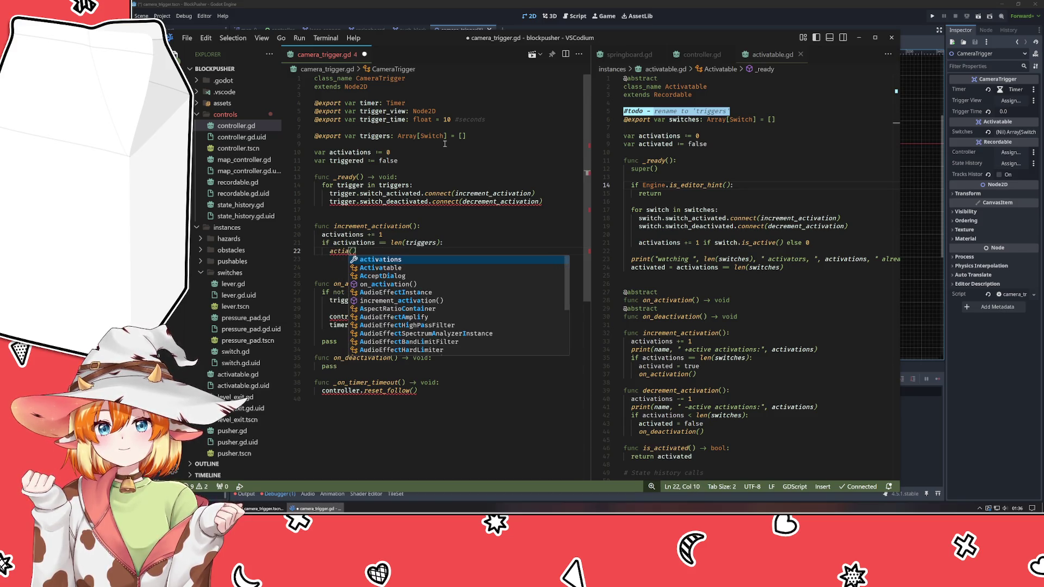
key("BackSpace")
type("vate")
Step: Rename the on_activation function to activate and insert blank lines below the class declaration
key("Down")
key("Down")
key("Down")
key("ctrl+Right")
key("ctrl+BackSpace")
type("activate")
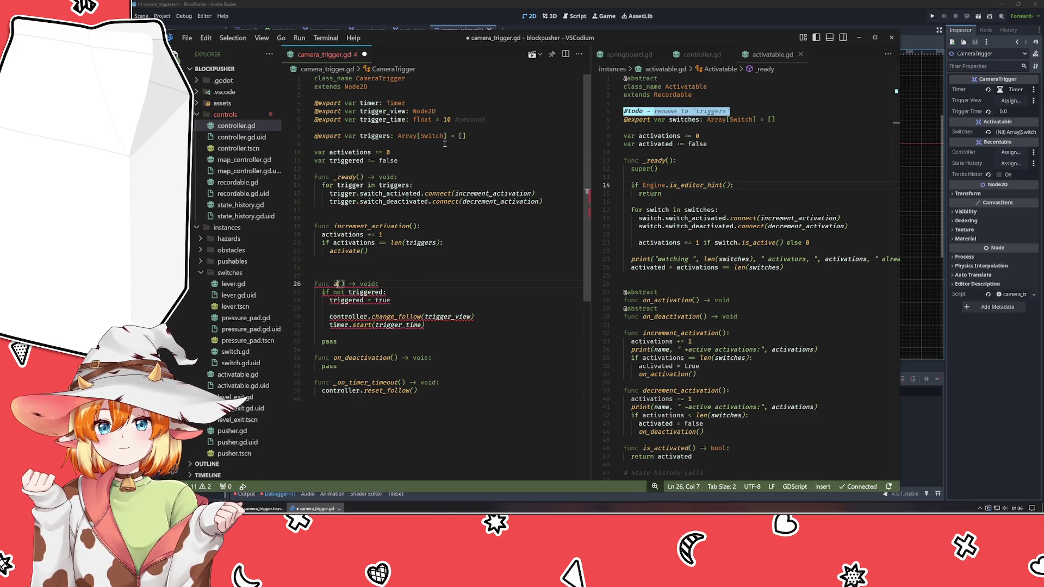
key("Up")
key("Up")
key("Up")
key("Up")
key("End")
key("Left")
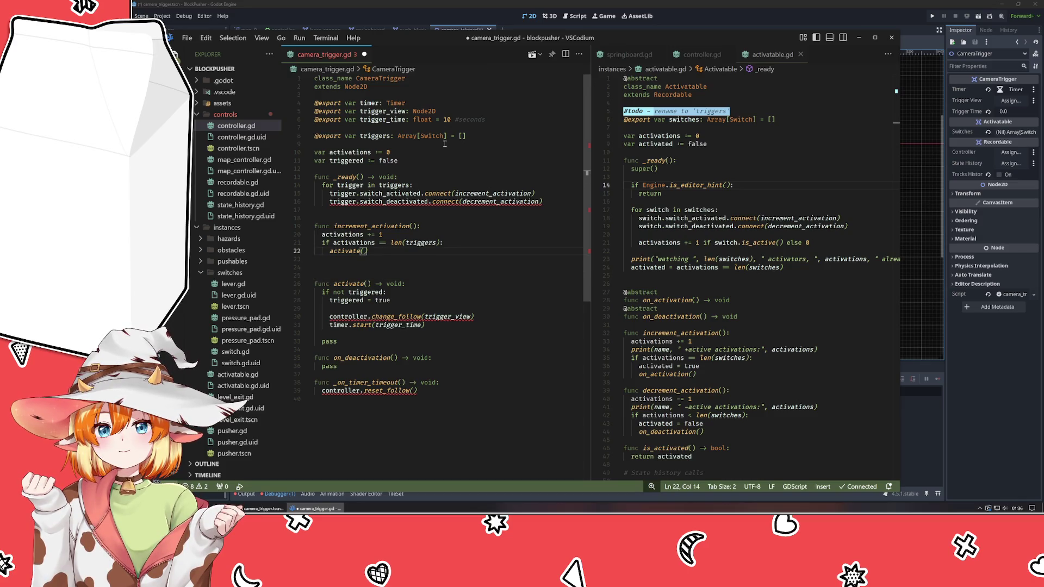
key("ctrl+Home")
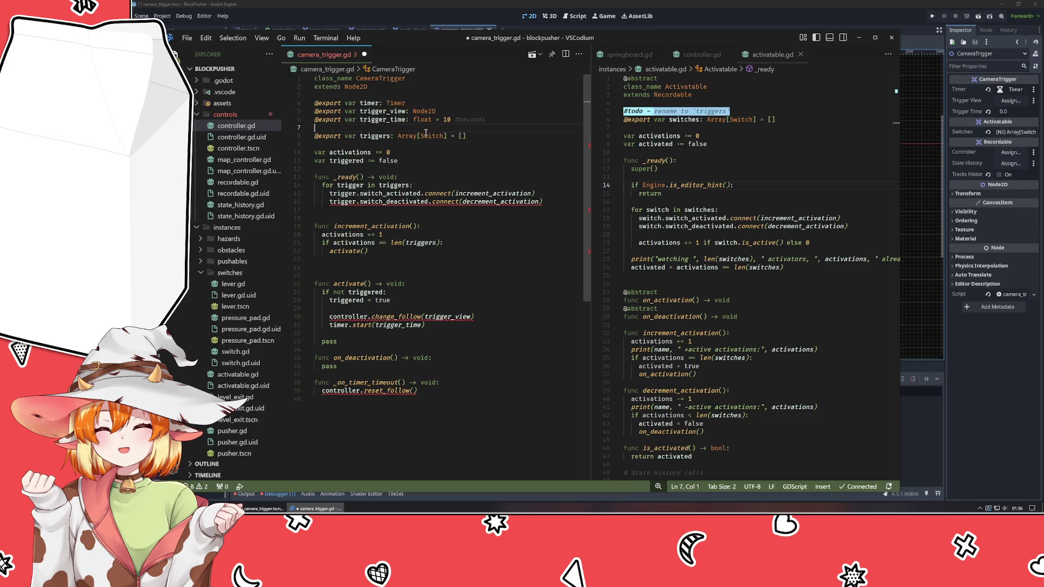
key("Down")
key("Down")
key("Return")
key("Return")
key("Up")
type("@export va")
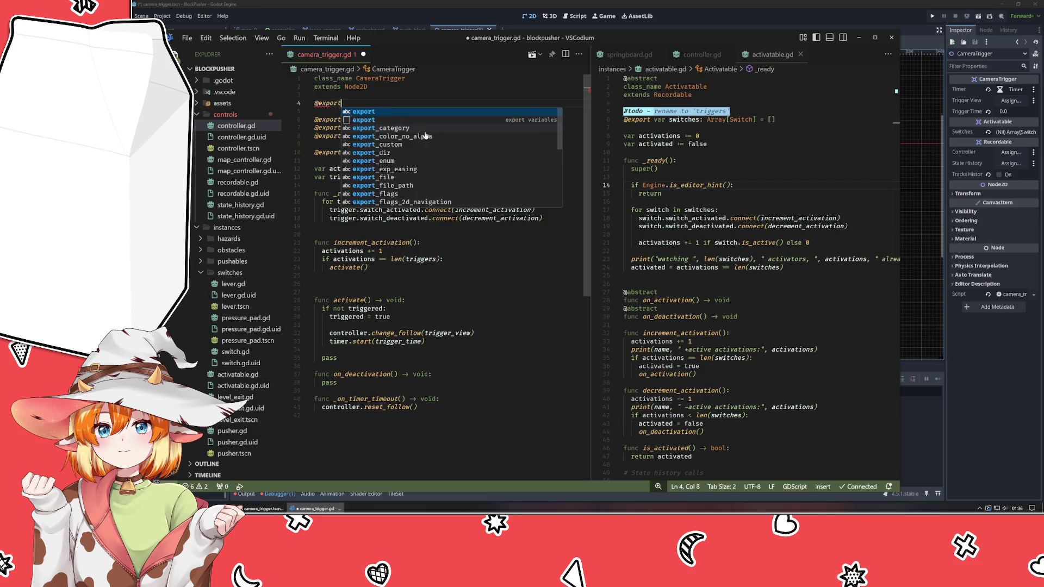
type("r Controller:")
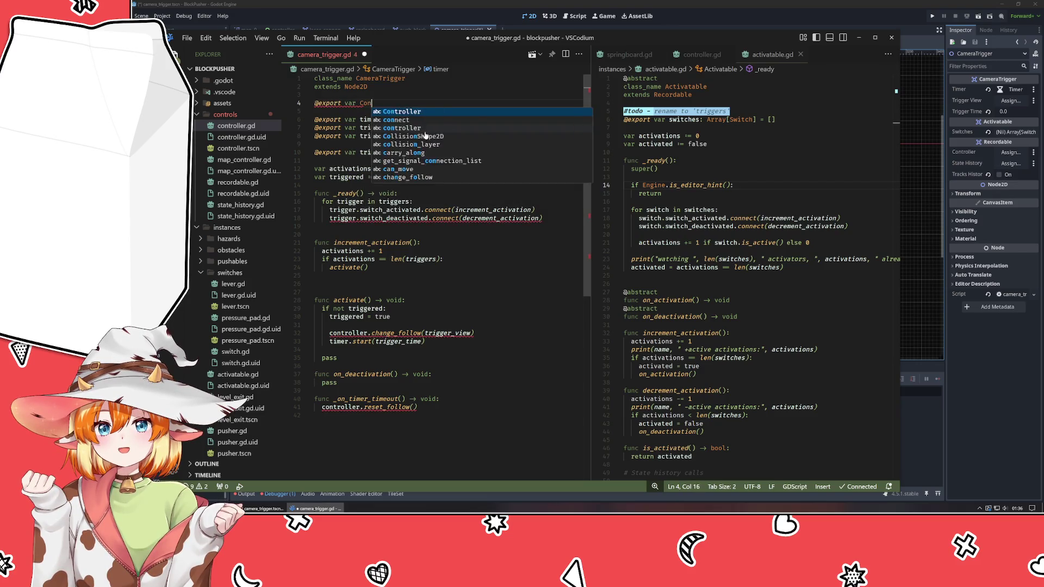
type(" Controller")
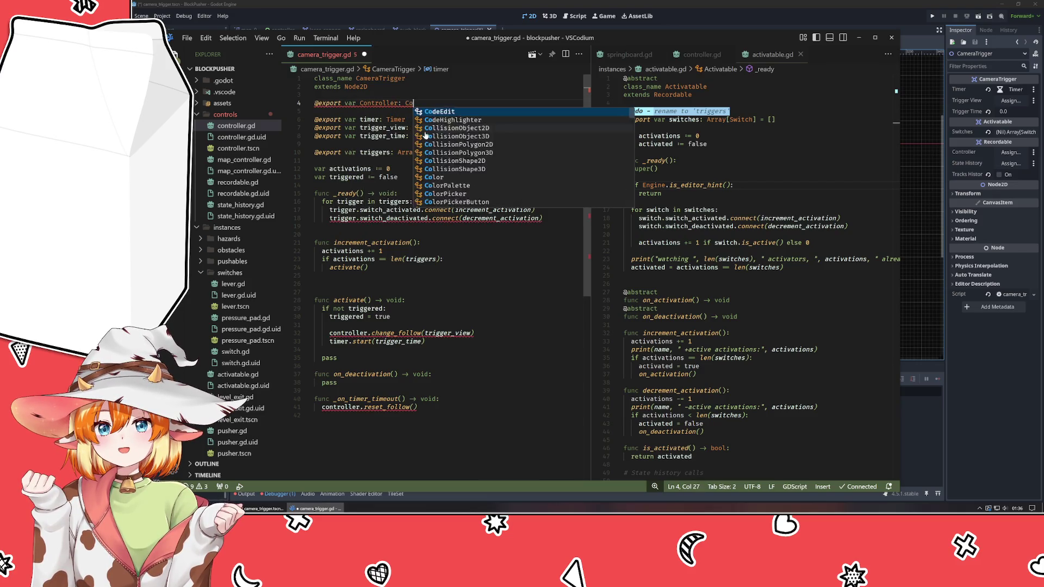
key("Escape")
left_click(364, 103)
key("BackSpace")
type("c")
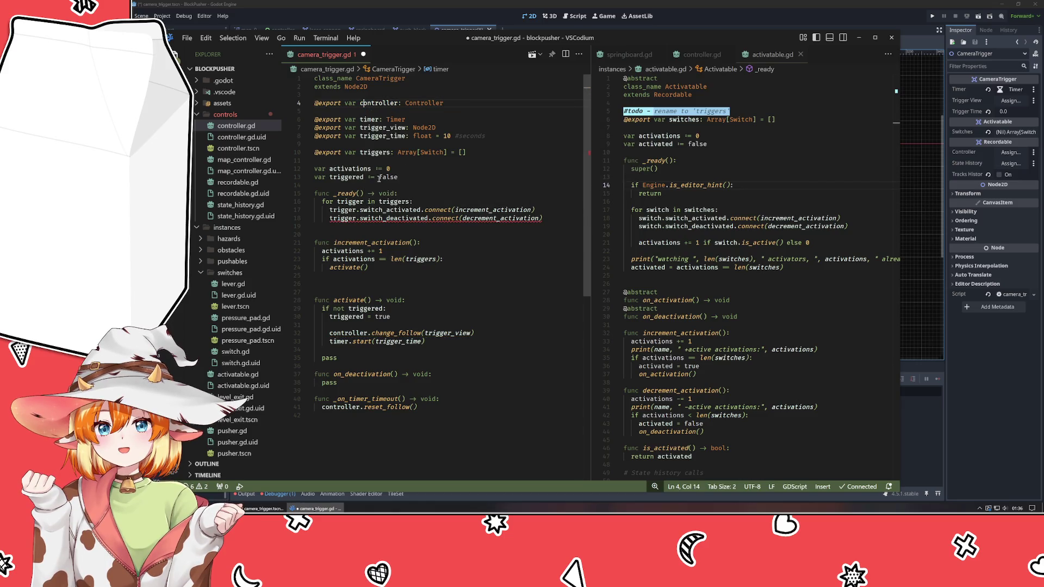
Step: Insert a blank line between the variable declarations and func _ready
left_click(386, 168)
key("Down")
key("Down")
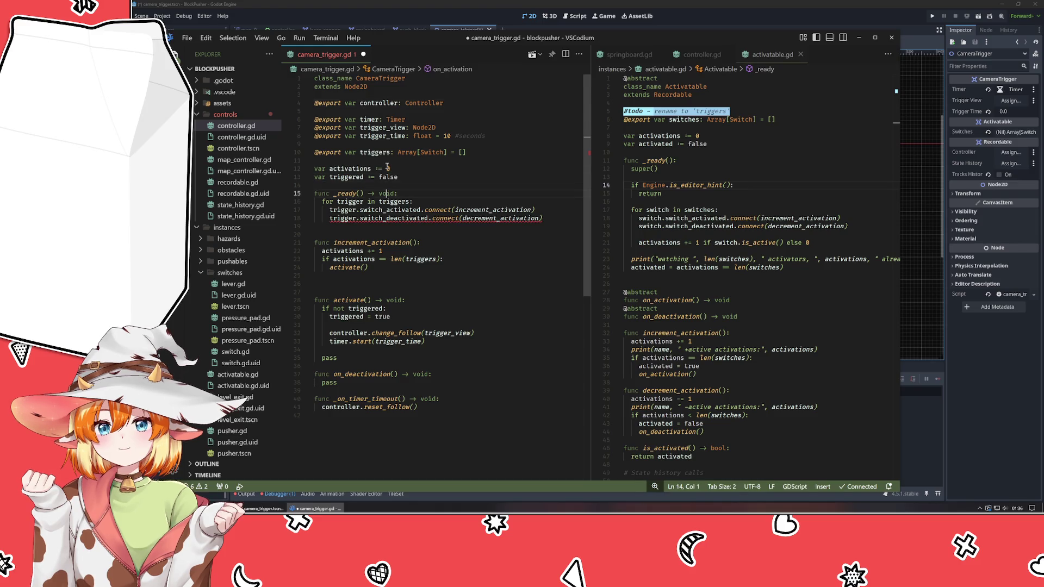
key("Return")
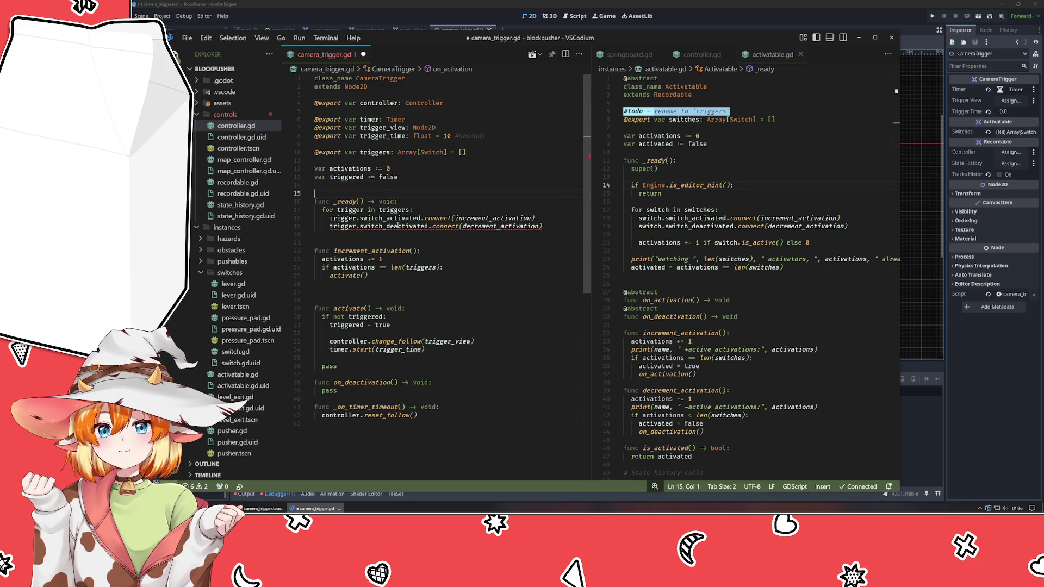
left_click(338, 287)
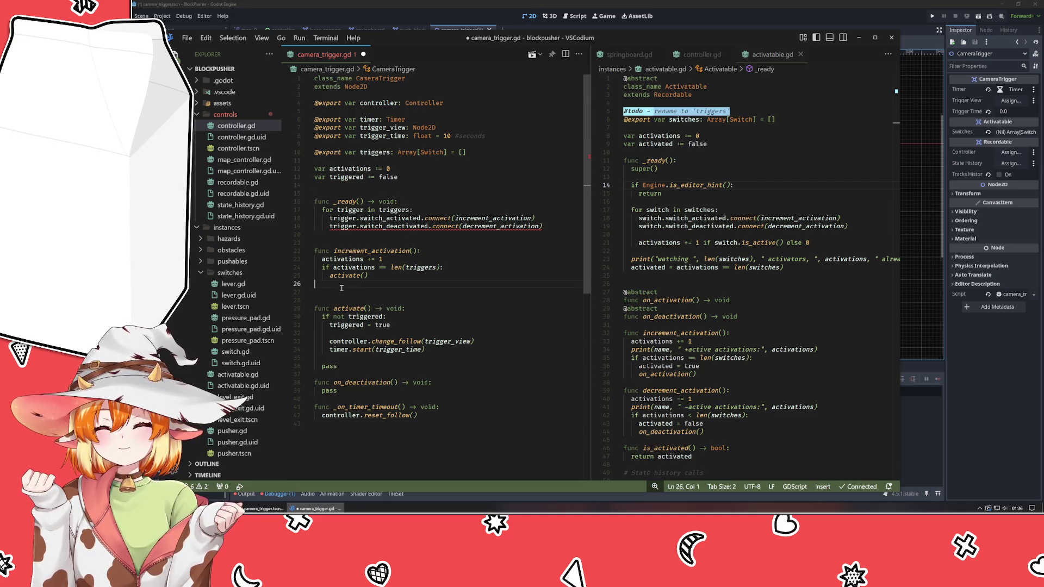
Step: Add a decrement_activation() function whose body is 'activations -= 1', fixing the misspelled name
key("Return")
type("func de")
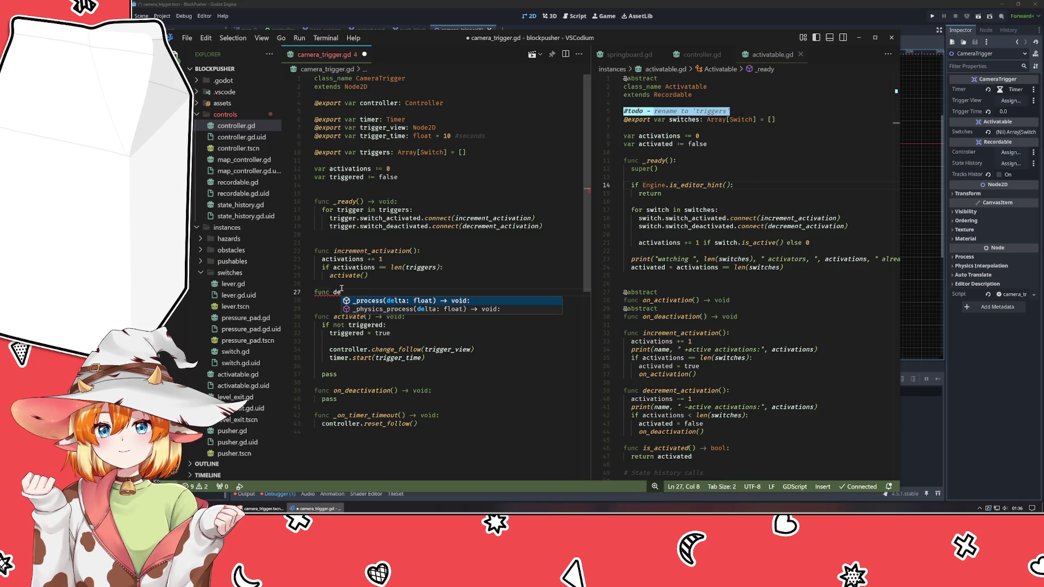
type("crement")
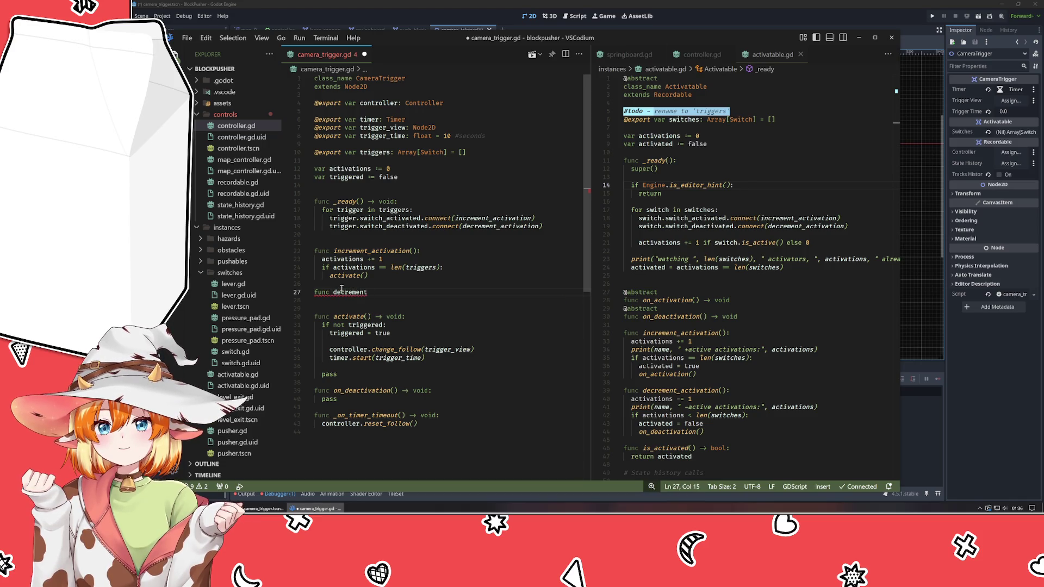
type("_activa")
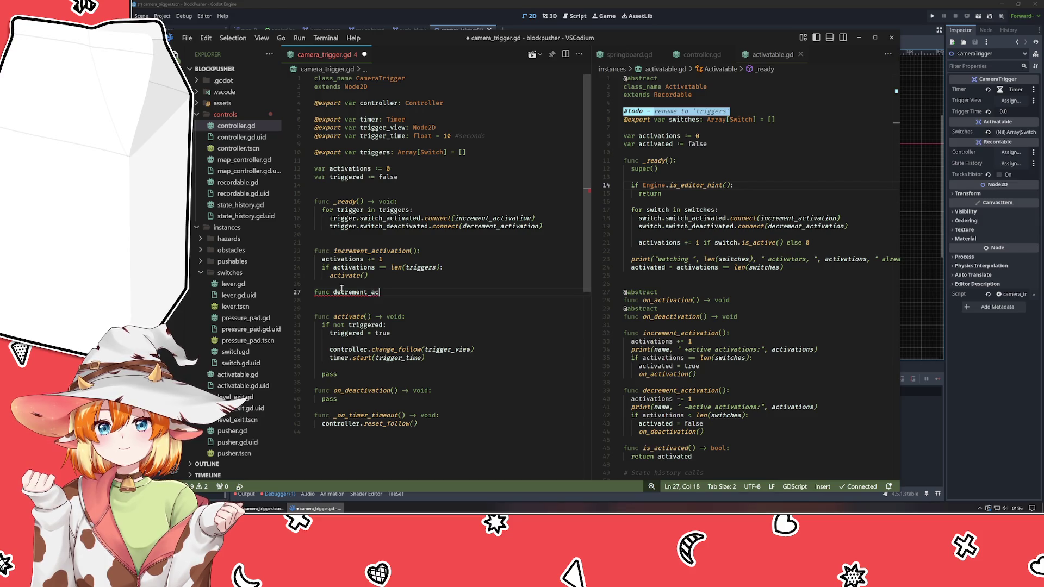
type("io()")
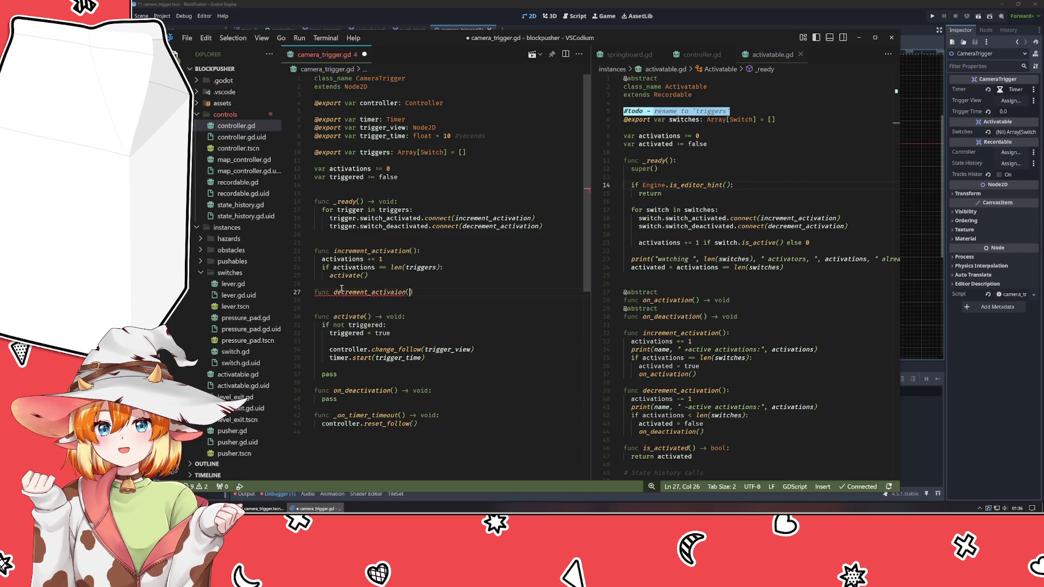
key("Left")
key("Left")
key("BackSpace")
key("BackSpace")
type("tion")
key("End")
type(":")
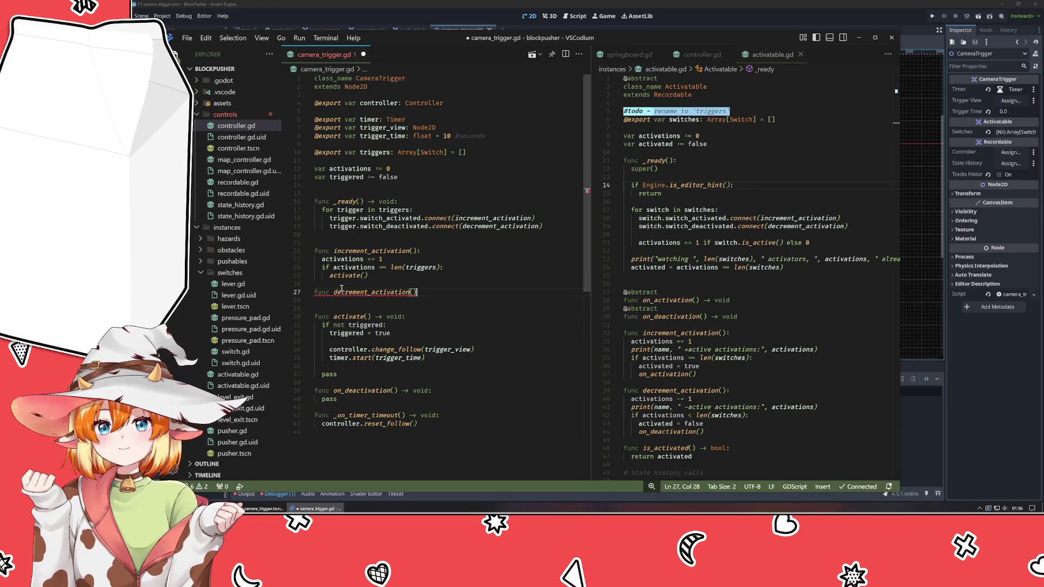
key("Return")
type("activations ")
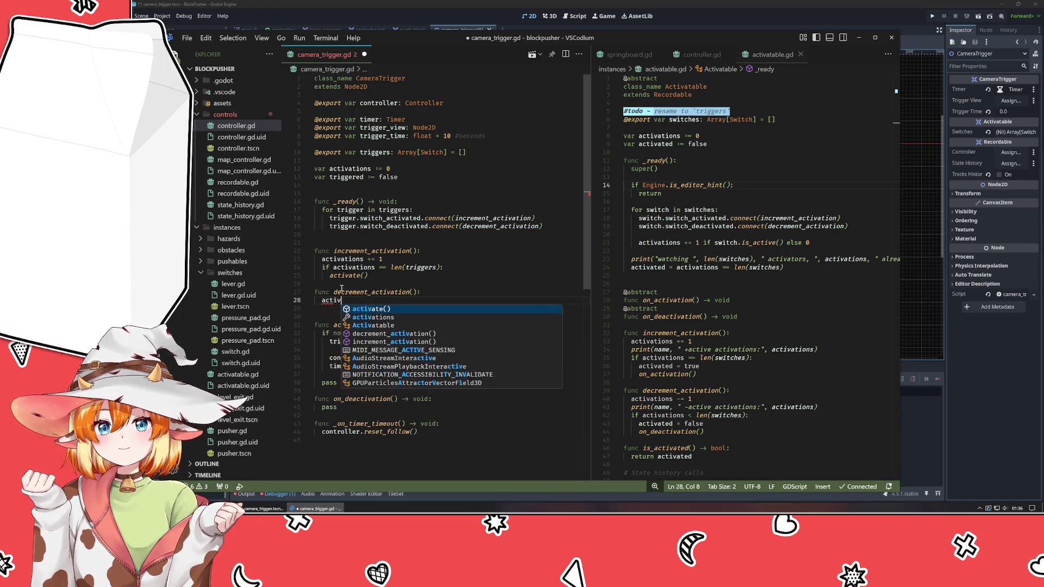
type("-= 1")
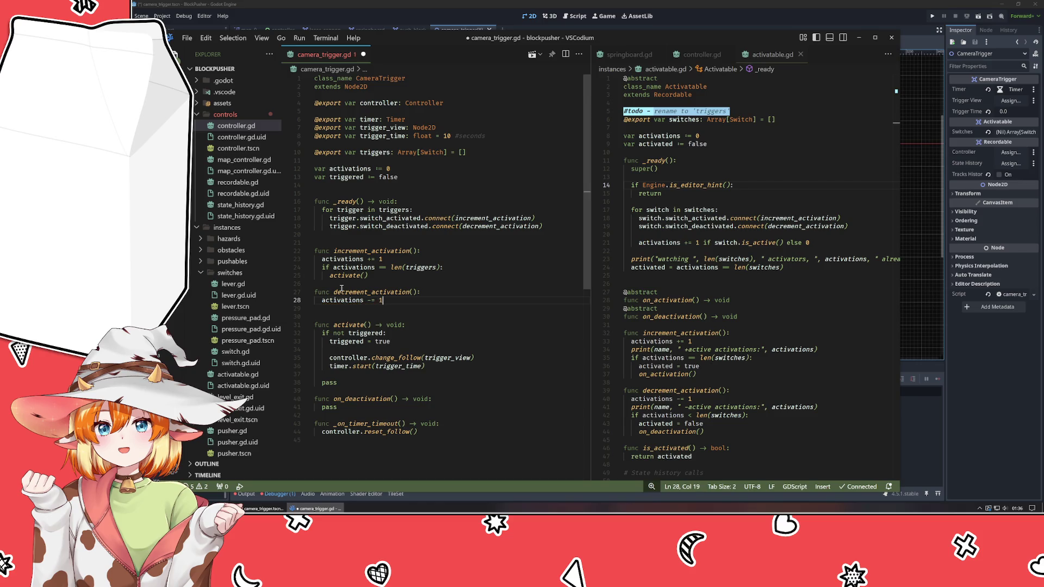
key("Return")
Step: Write a trial line 'if activations < len(triggers):' below the decrement
type("if activations")
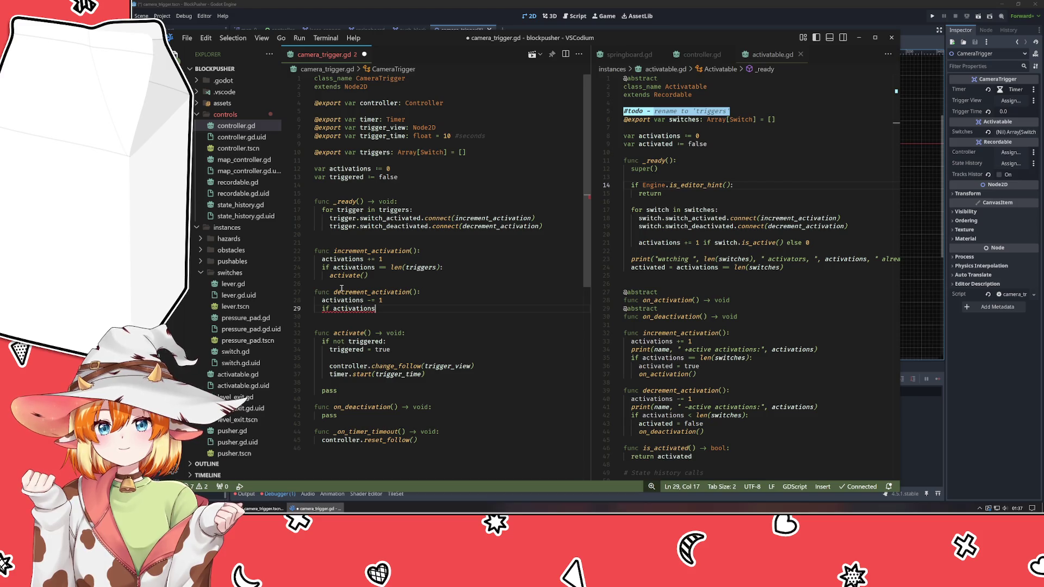
type("< len(")
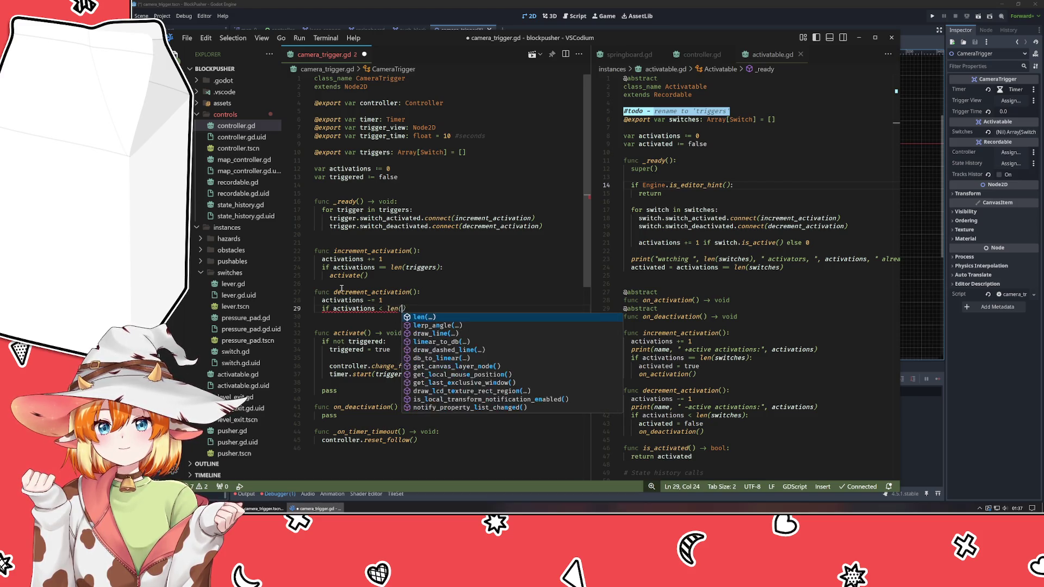
type("tri")
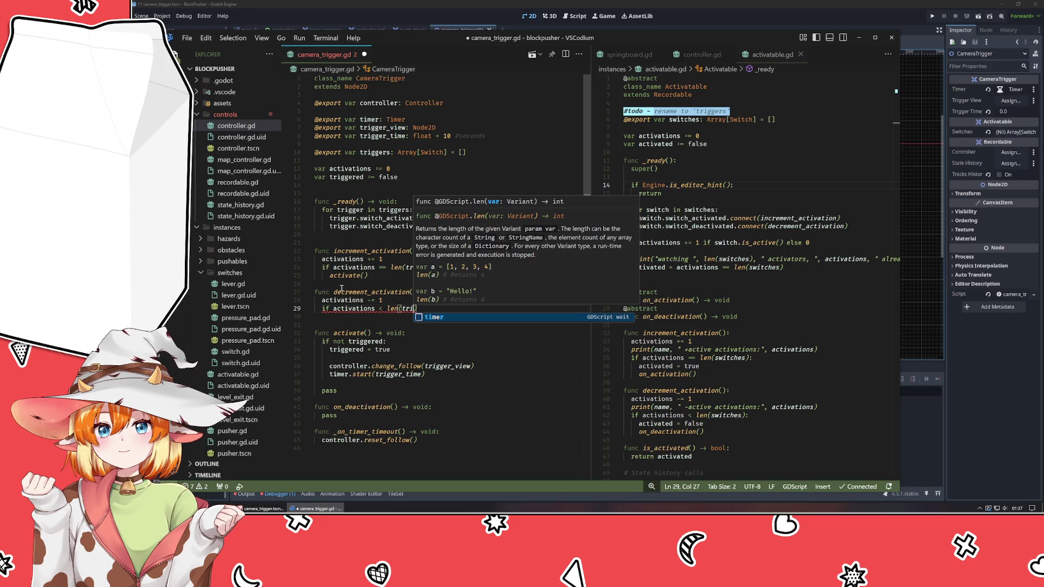
type("gg")
key("Tab")
type("):")
key("Return")
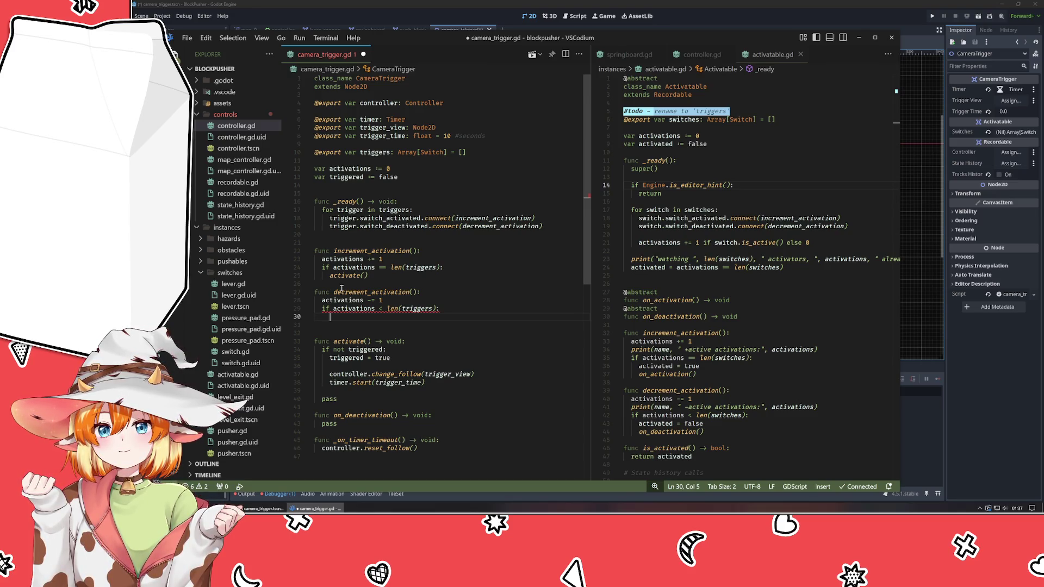
Step: Remove the trial if line, keeping the decrement body, and add spacing before activate()
key("shift+Up")
key("shift+Up")
key("shift+Home")
key("BackSpace")
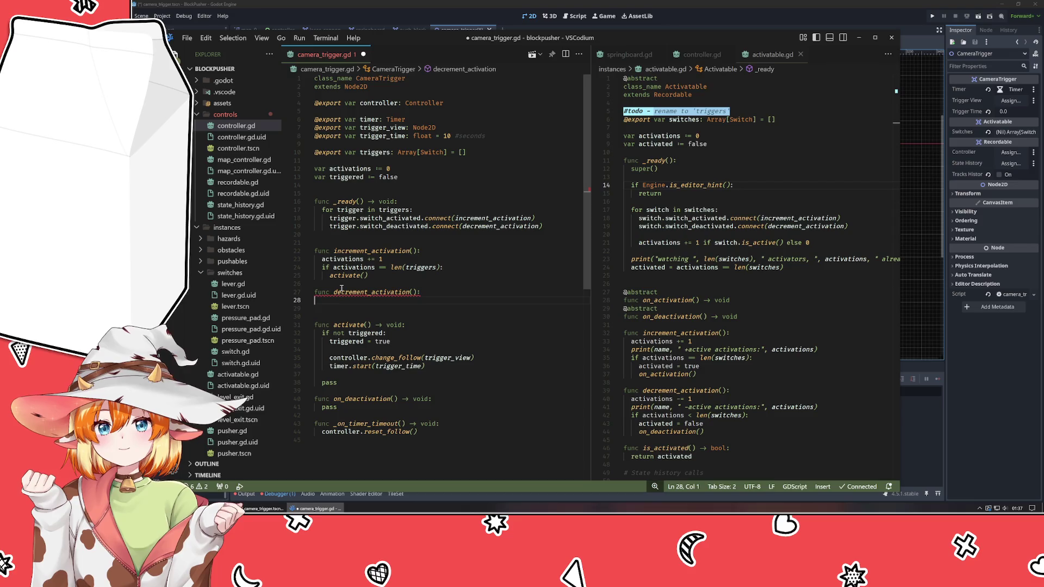
key("shift+Up")
key("ctrl+z")
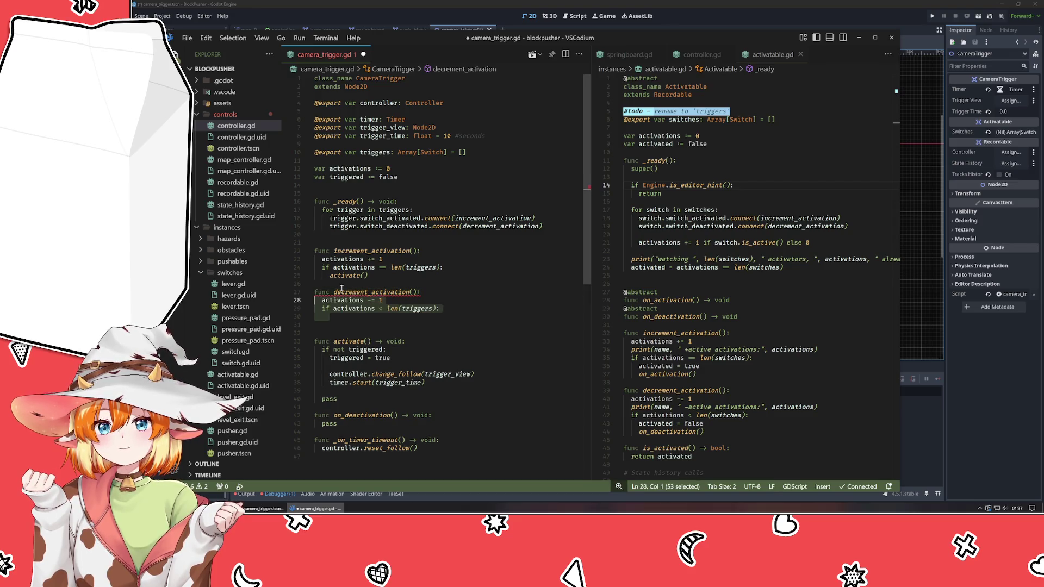
key("shift+Down")
key("ctrl+shift+Right")
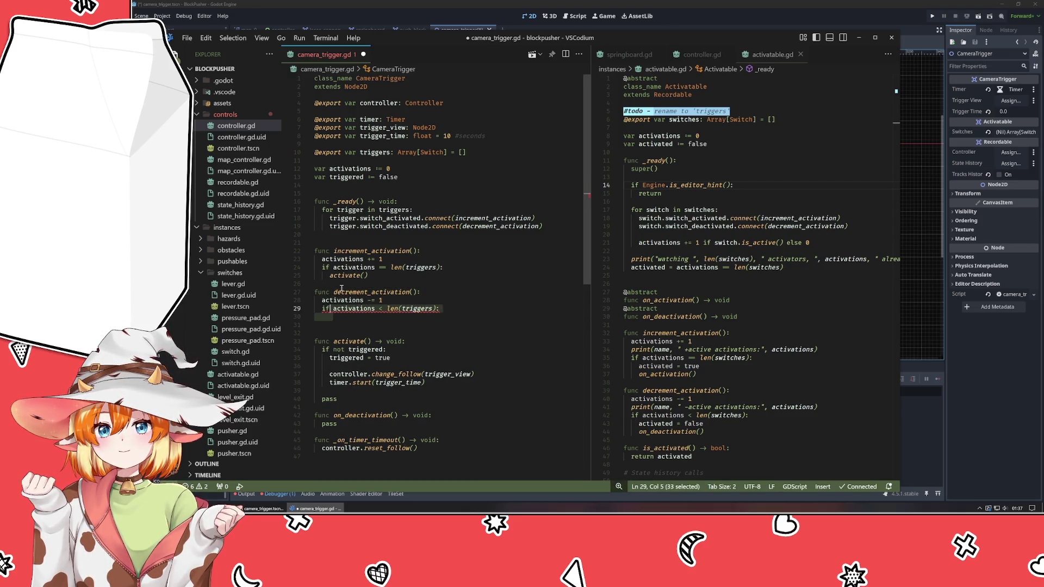
key("BackSpace")
key("BackSpace")
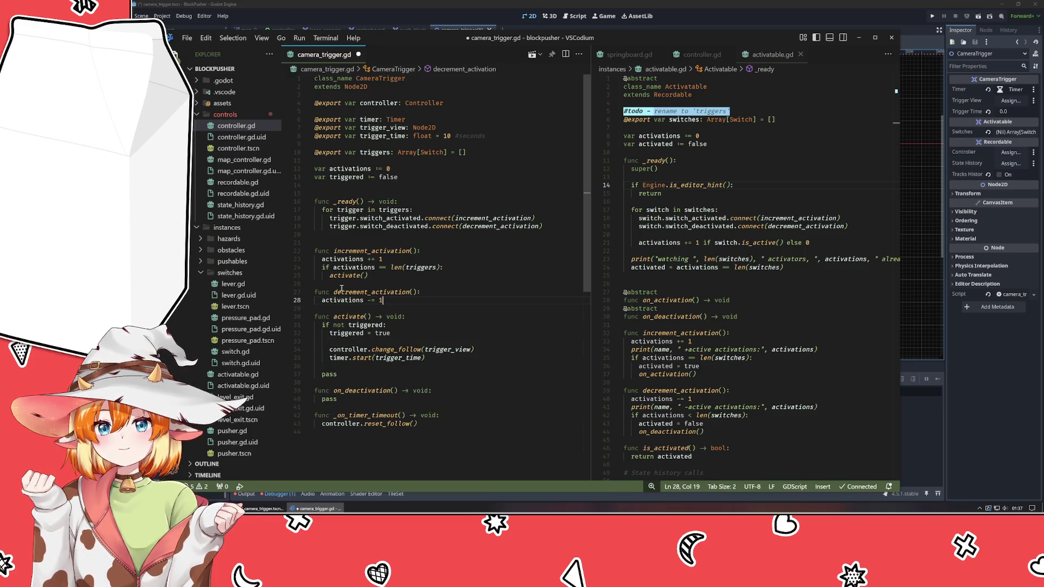
key("Down")
key("Return")
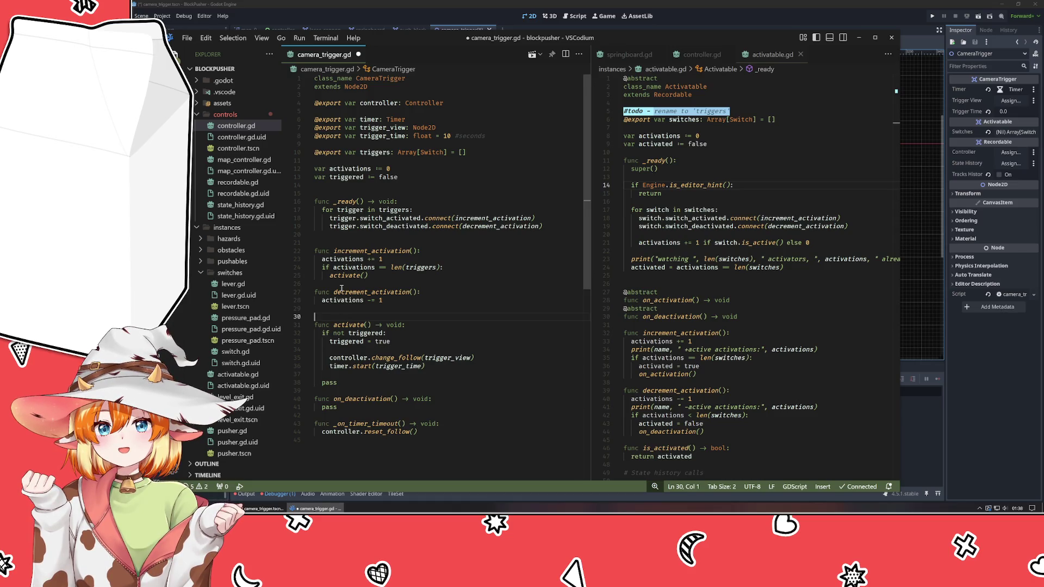
Step: Delete the leftover pass and the on_deactivation() stub, then save camera_trigger.gd
key("Down")
key("Down")
key("Down")
key("shift+Down")
key("shift+Down")
key("shift+Down")
key("shift+Down")
key("shift+Down")
key("BackSpace")
key("Return")
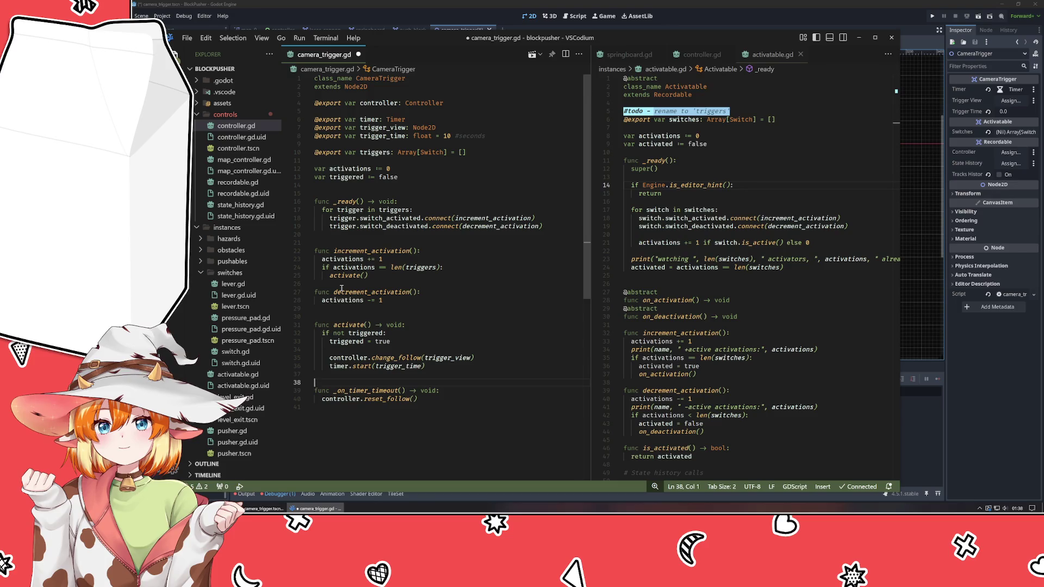
key("ctrl+s")
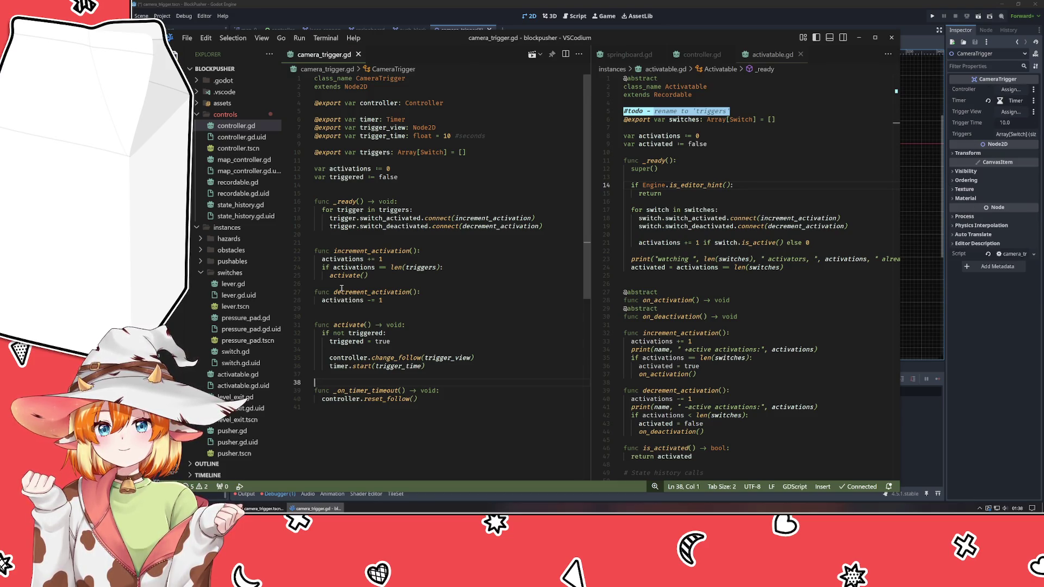
Step: Change the increment_activation comparison from == to >= and save the script
key("Up")
key("Up")
key("Up")
key("ctrl+Right")
key("ctrl+Right")
key("Right")
key("Delete")
type(">")
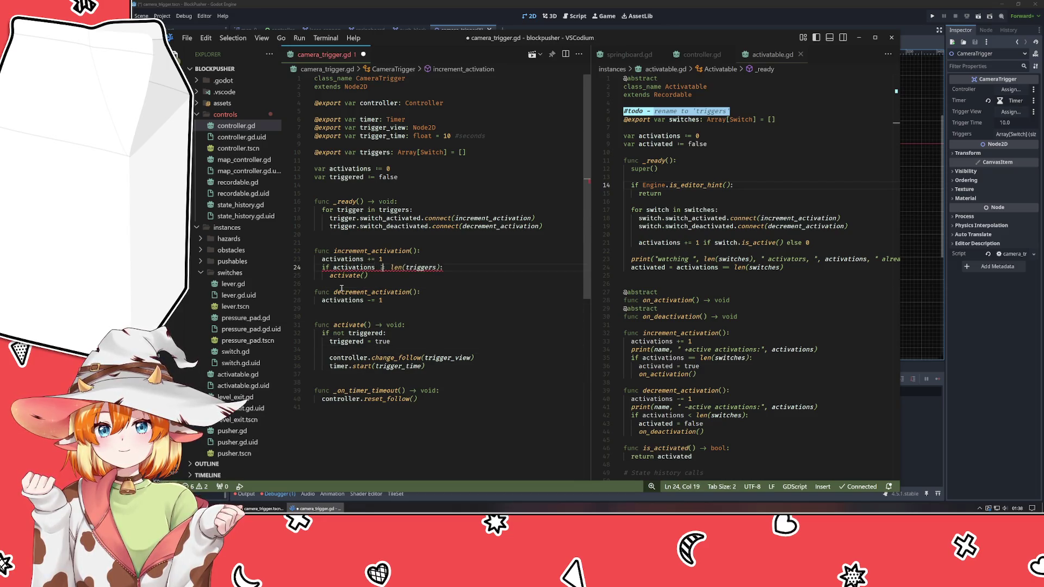
key("ctrl+s")
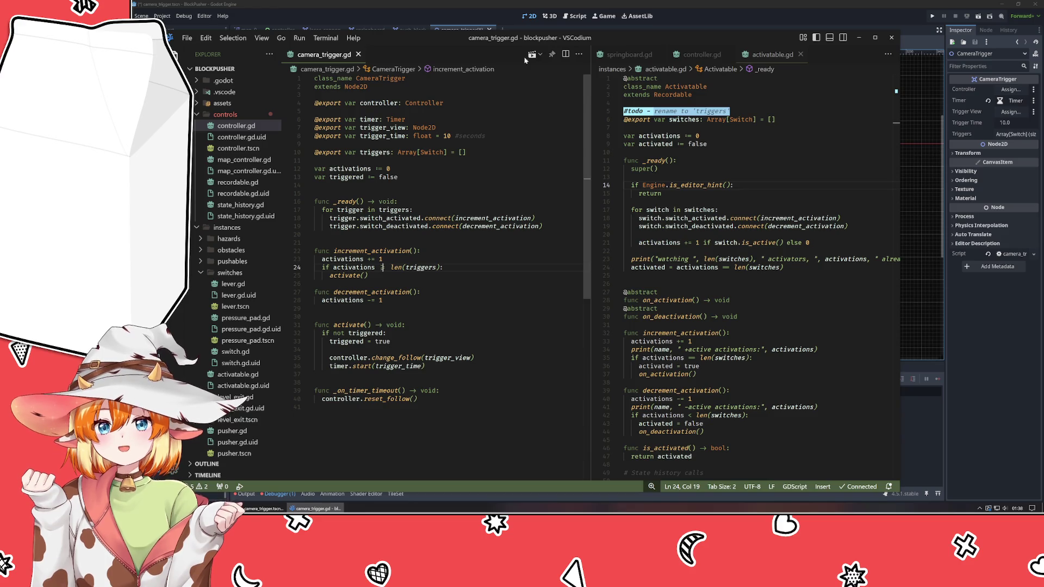
Step: In Godot, assign CameraTrigger as Trigger View, save the scene, and return to map_0
key("alt+Tab")
left_click(1011, 112)
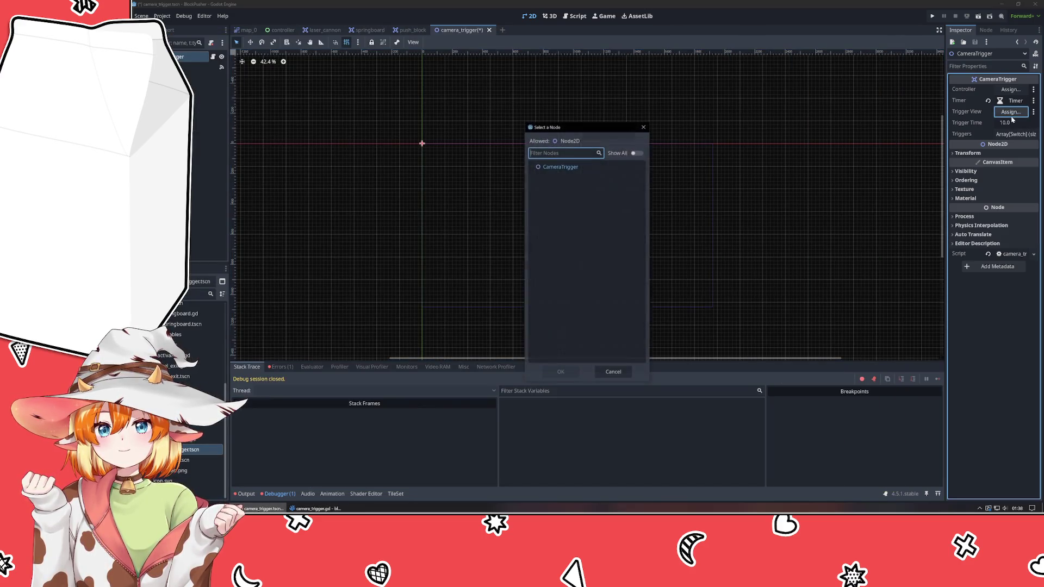
double_click(599, 168)
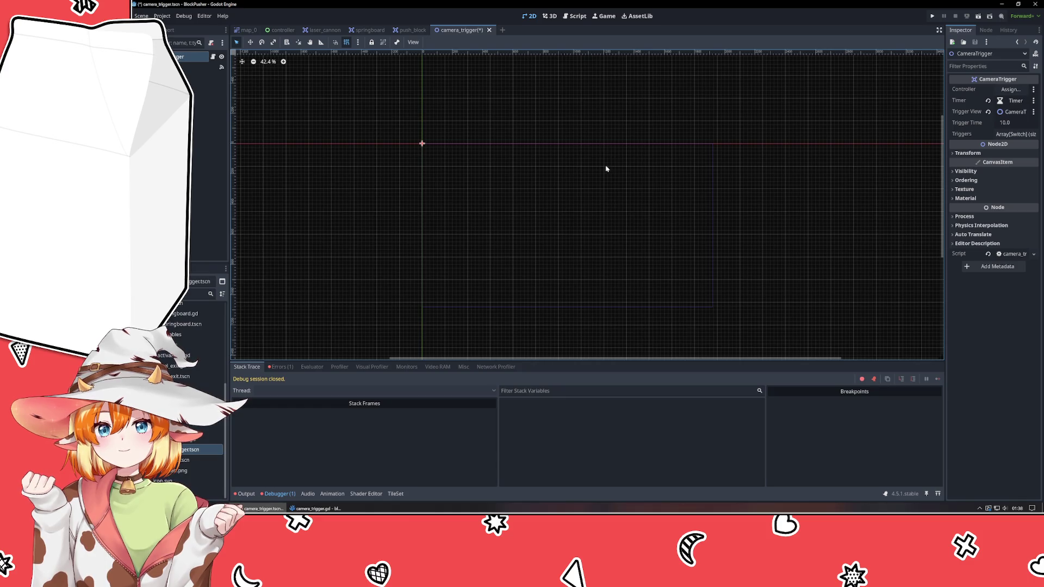
key("ctrl+s")
left_click(248, 30)
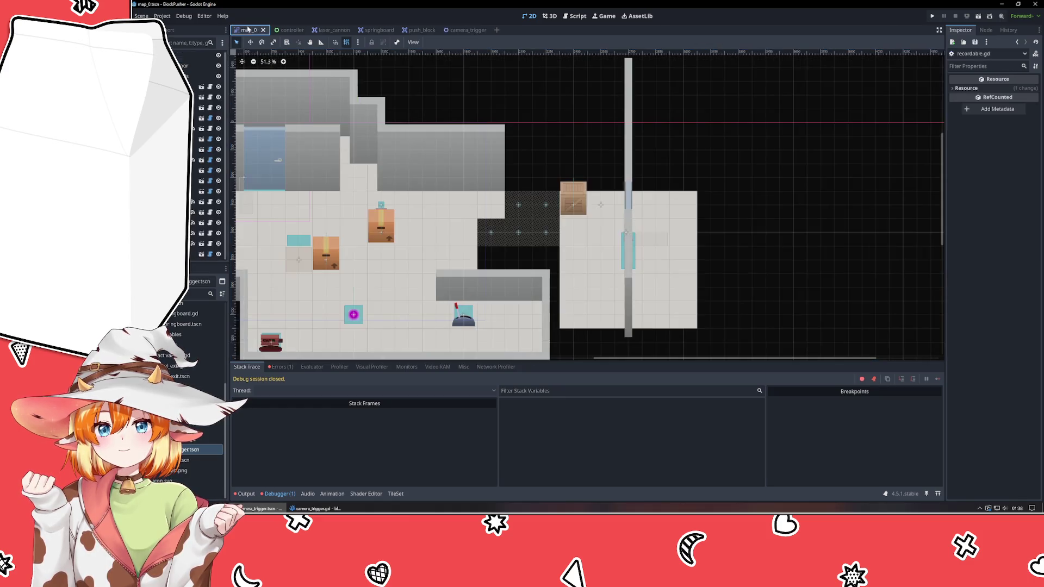